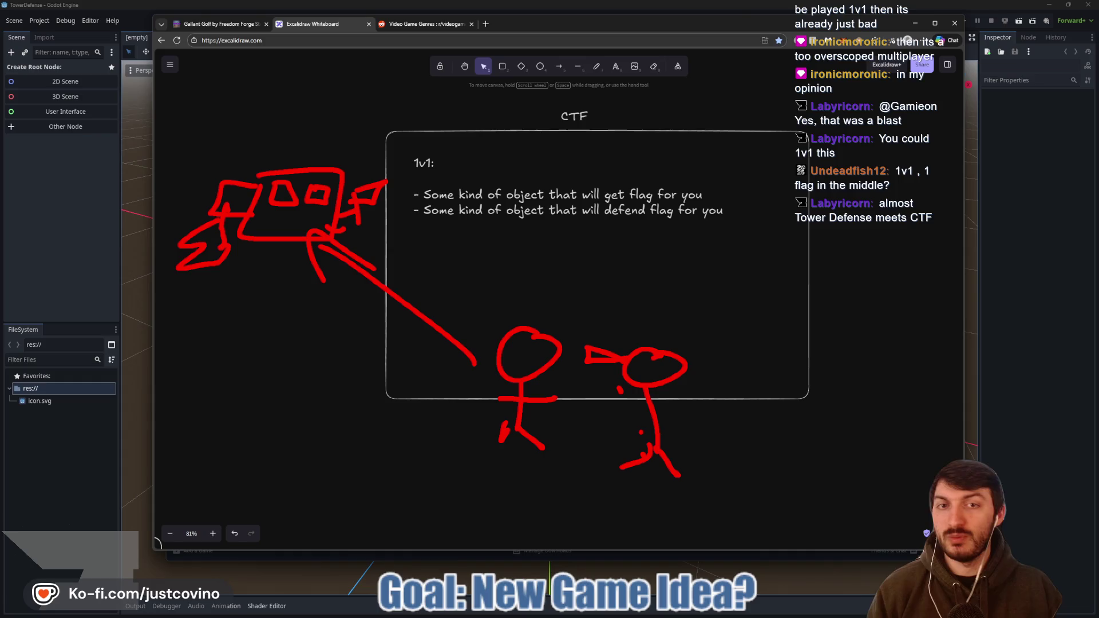
- Clear the red sketches and extend the CTF heading with 'Meets' and 'TD'
key("Escape")
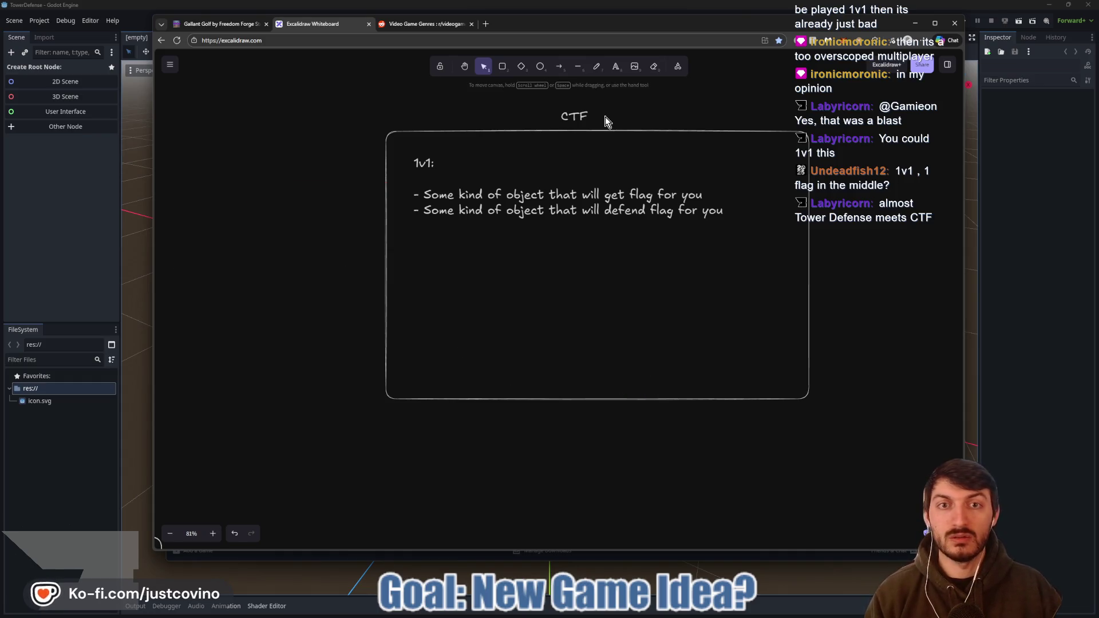
double_click(587, 116)
key("Right")
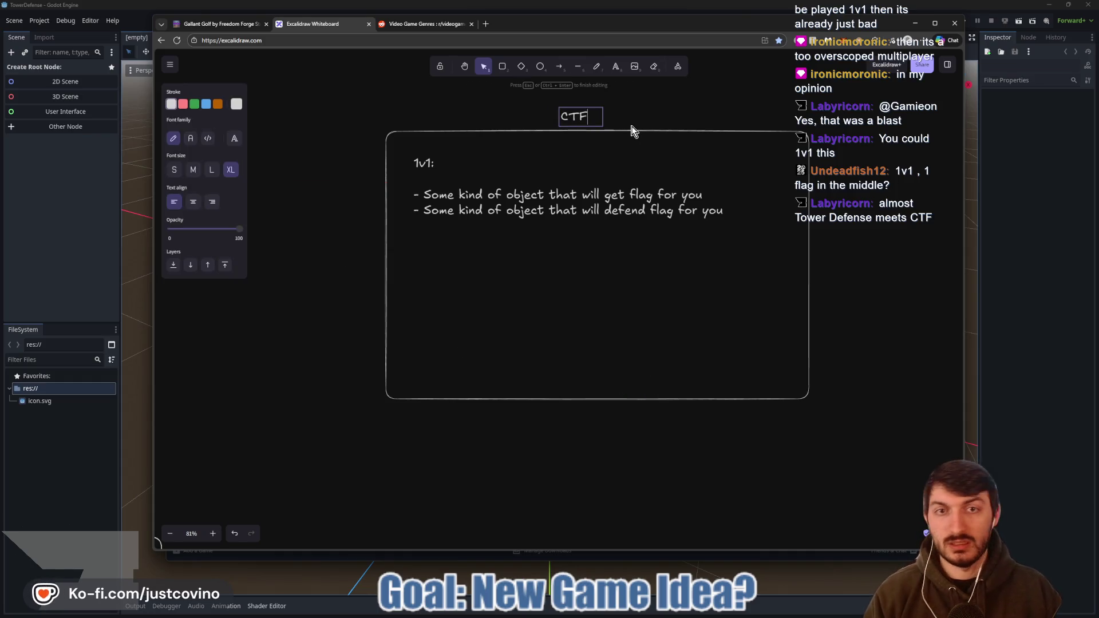
key("Return")
type("Meets")
key("Return")
type("TD")
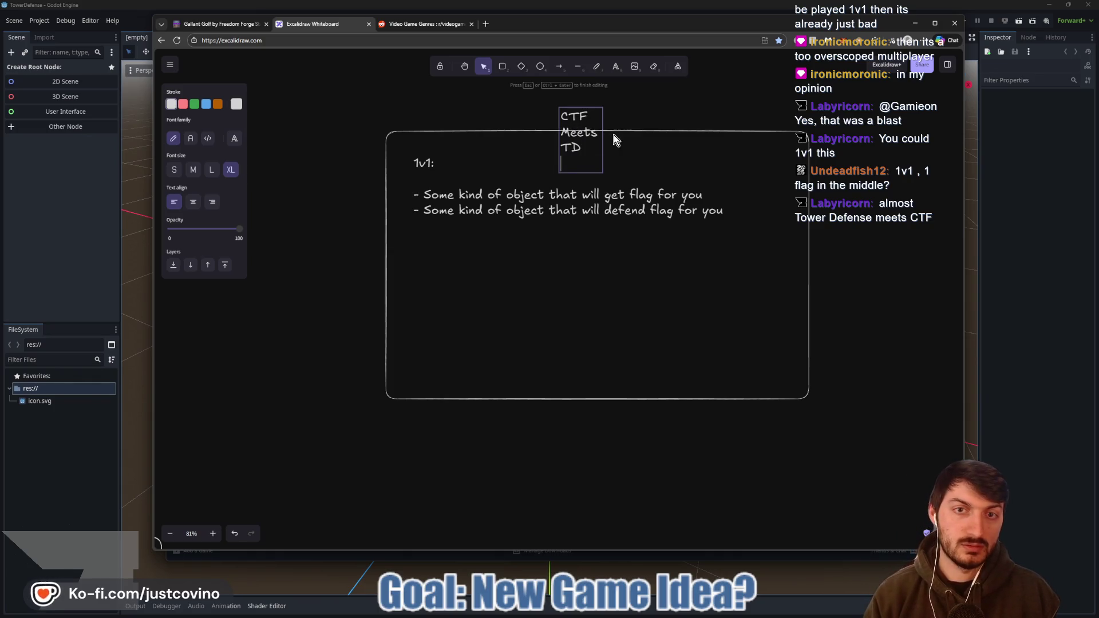
- Reposition the CTF Meets TD heading just above the 1v1 notes box
left_click(606, 138)
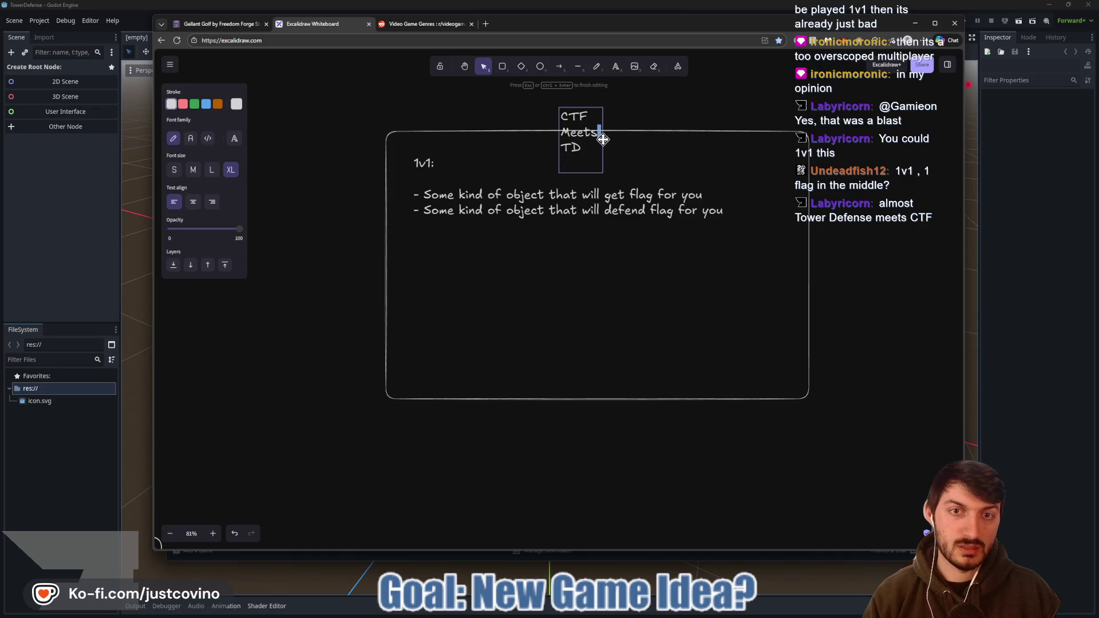
mouse_move(605, 142)
left_mouse_down()
mouse_move(605, 115)
mouse_move(662, 115)
mouse_move(595, 144)
mouse_move(595, 123)
mouse_move(621, 150)
mouse_move(592, 119)
left_mouse_up()
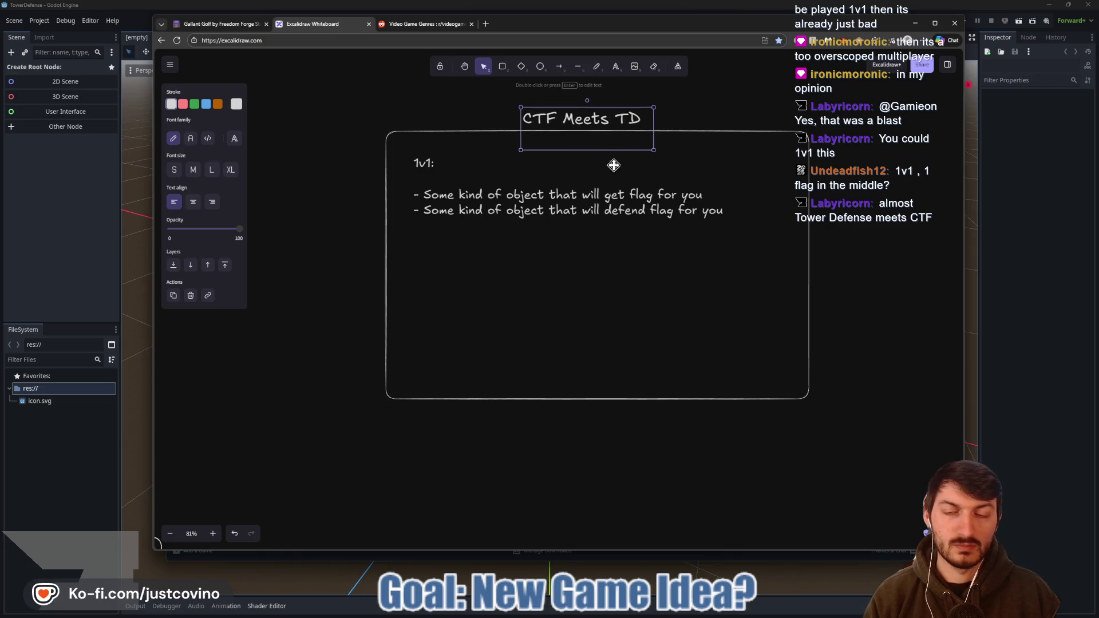
left_click(580, 252)
- Nudge the 1v1 notes text slightly up and to the left
double_click(577, 220)
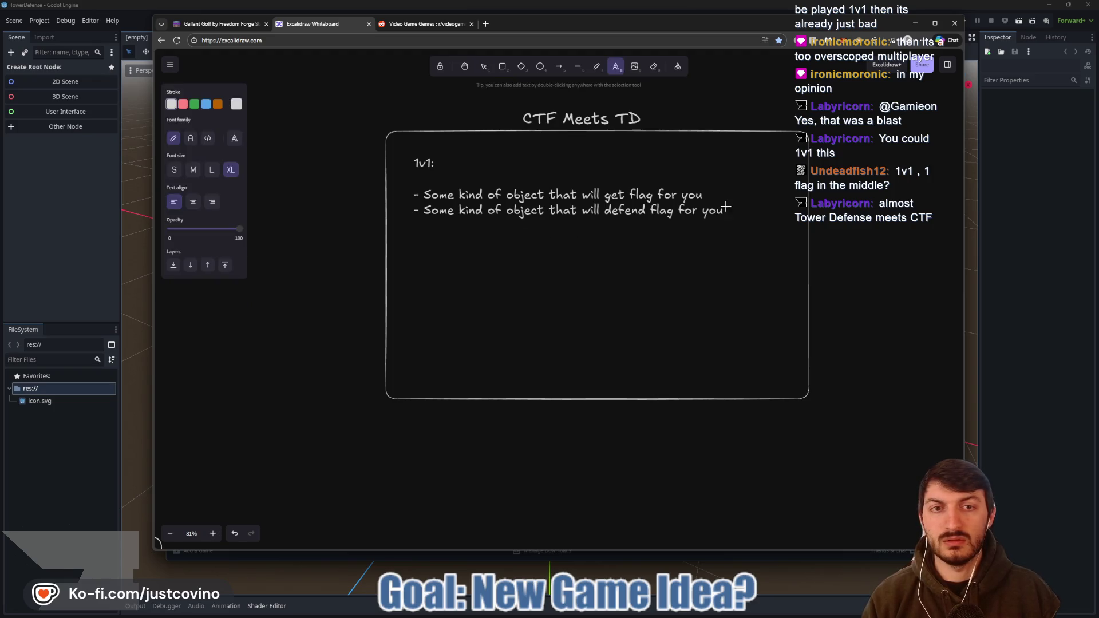
key("ctrl+a")
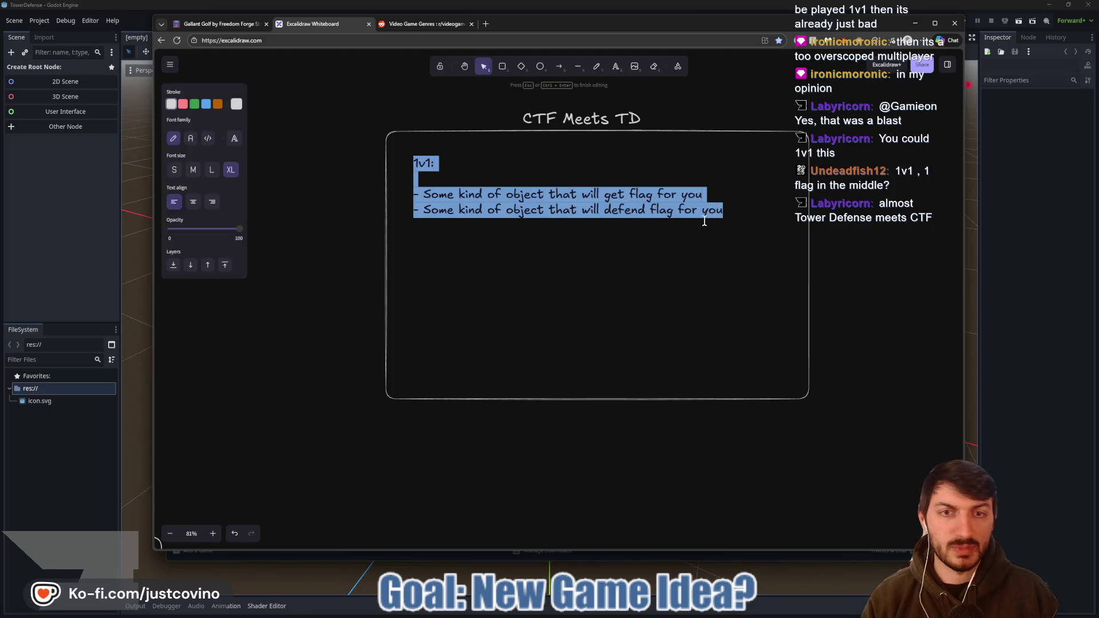
key("Escape")
left_click_drag(664, 200, 661, 195)
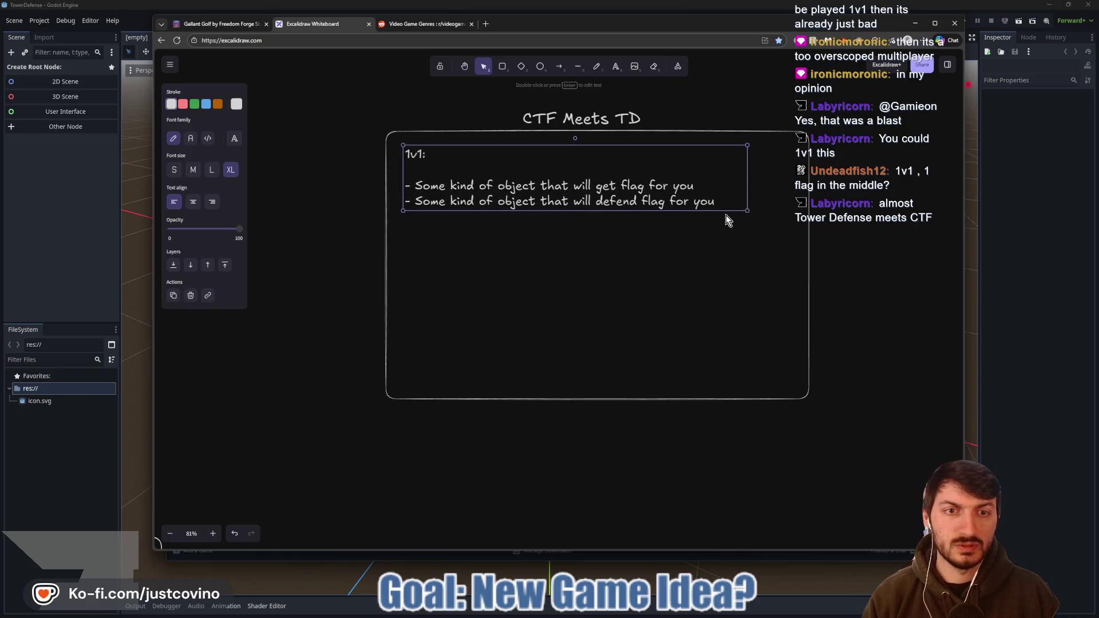
- Replace the bullet lines with a Towers Needed list: Defending, Attacking
double_click(710, 202)
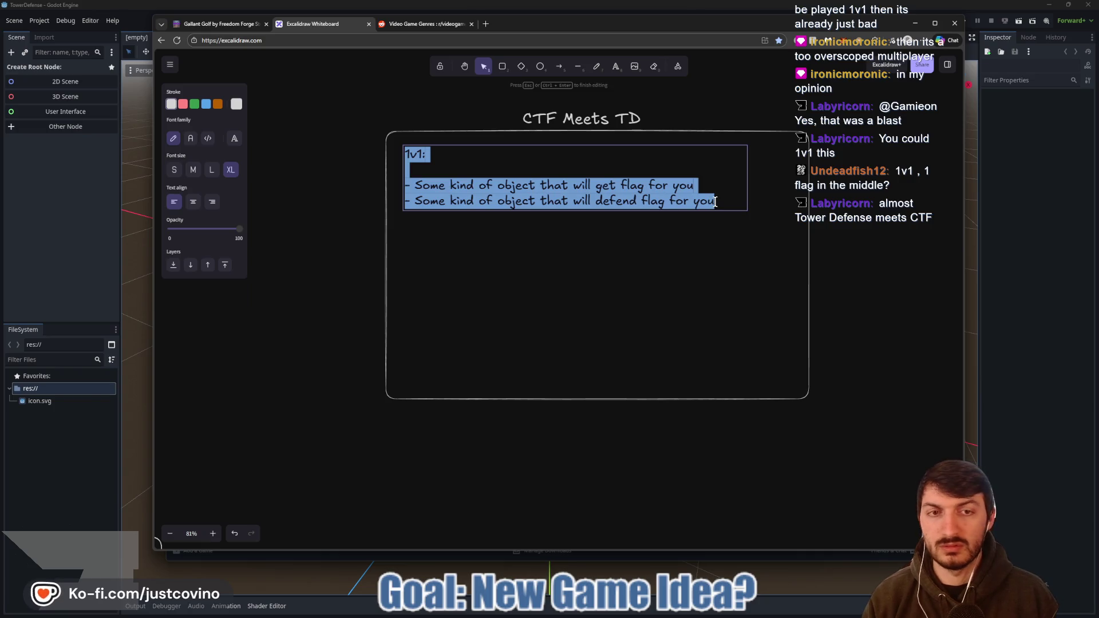
left_click(715, 202)
key("BackSpace")
key("BackSpace")
key("BackSpace")
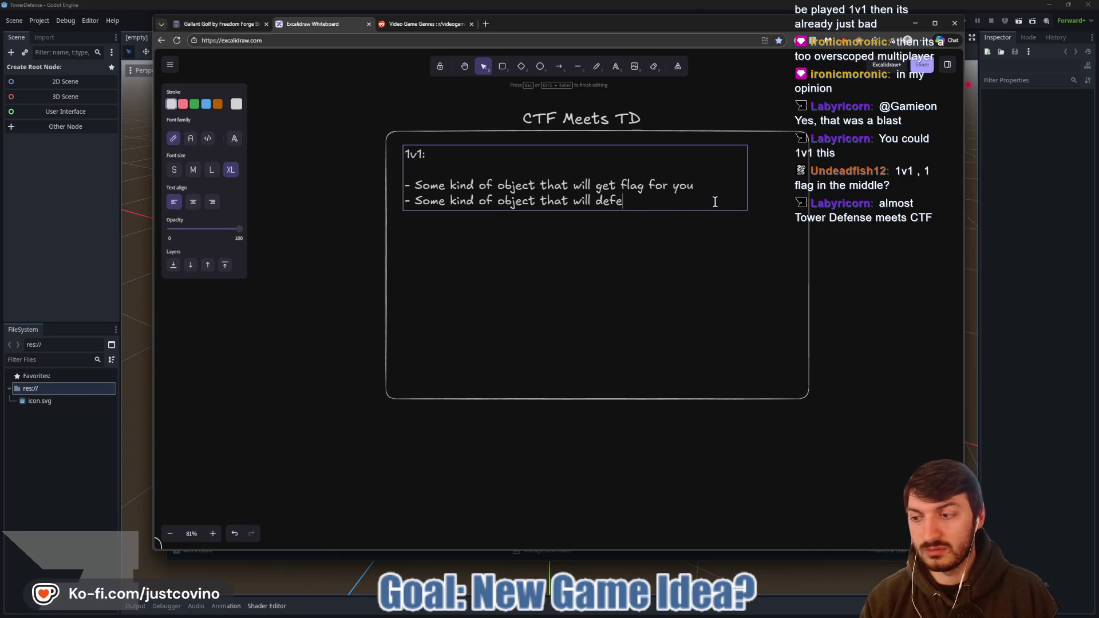
key("BackSpace")
key("BackSpace")
key("BackSpace")
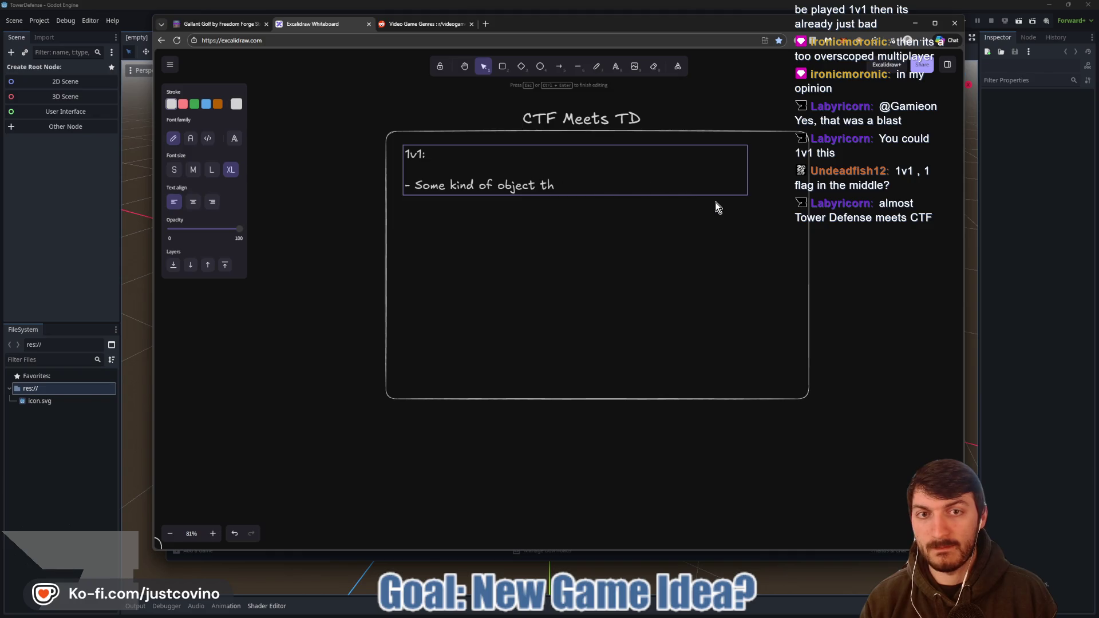
key("BackSpace")
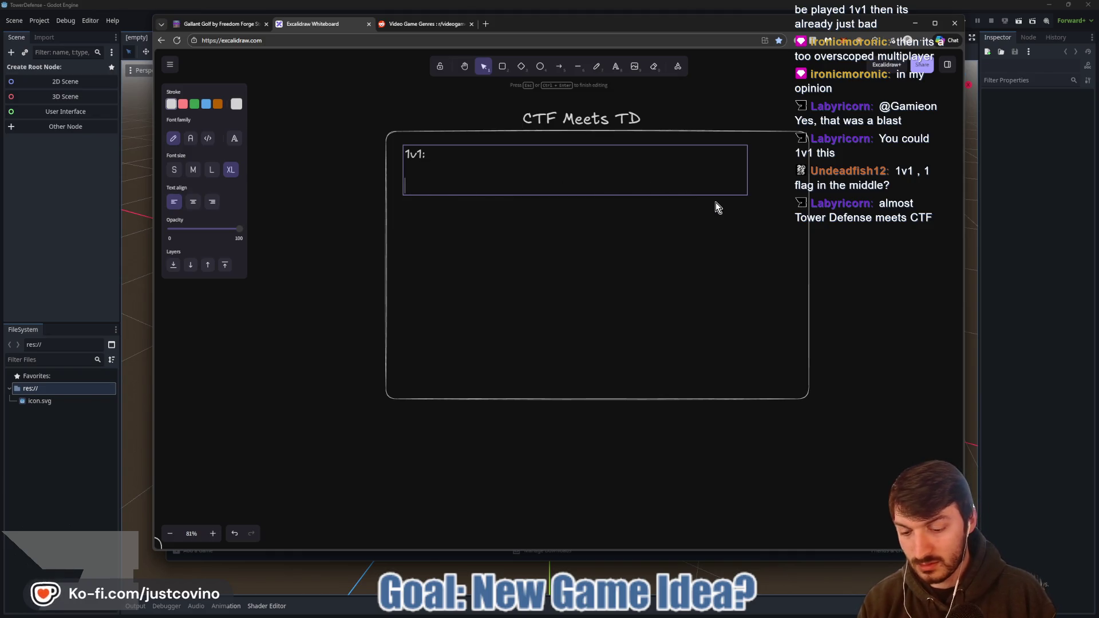
type("Towers Needed")
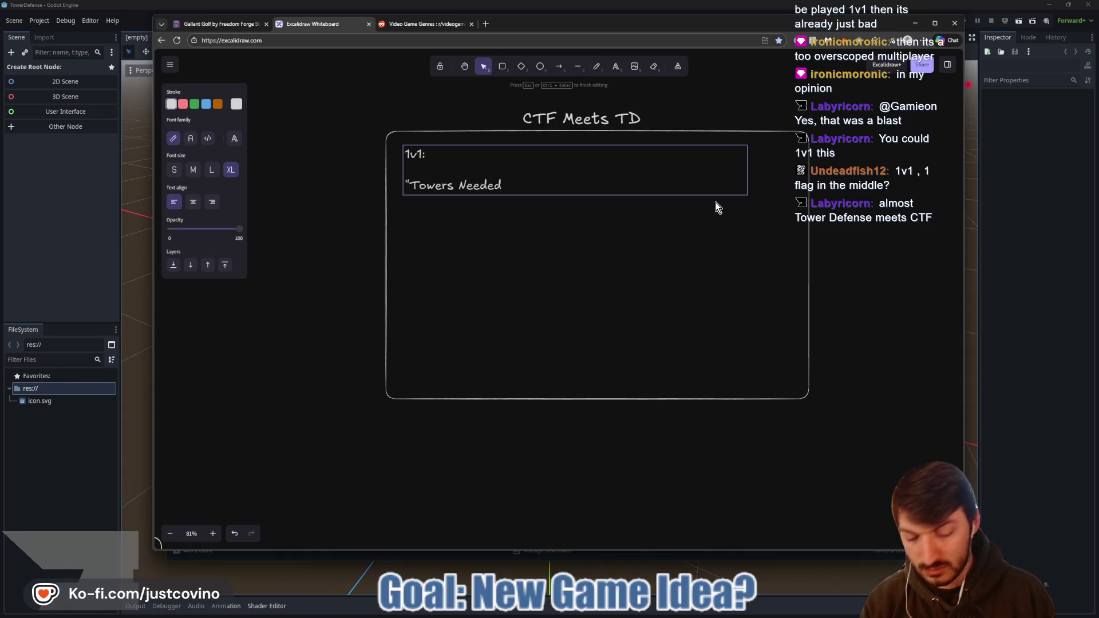
type("\"")
key("Return")
type("- Defending")
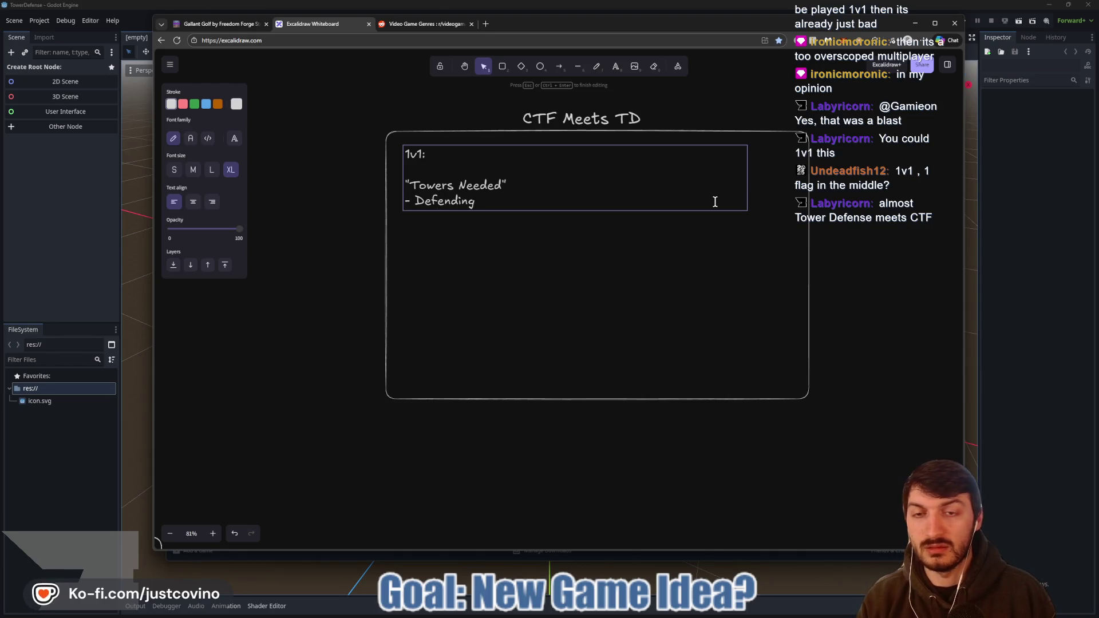
key("Return")
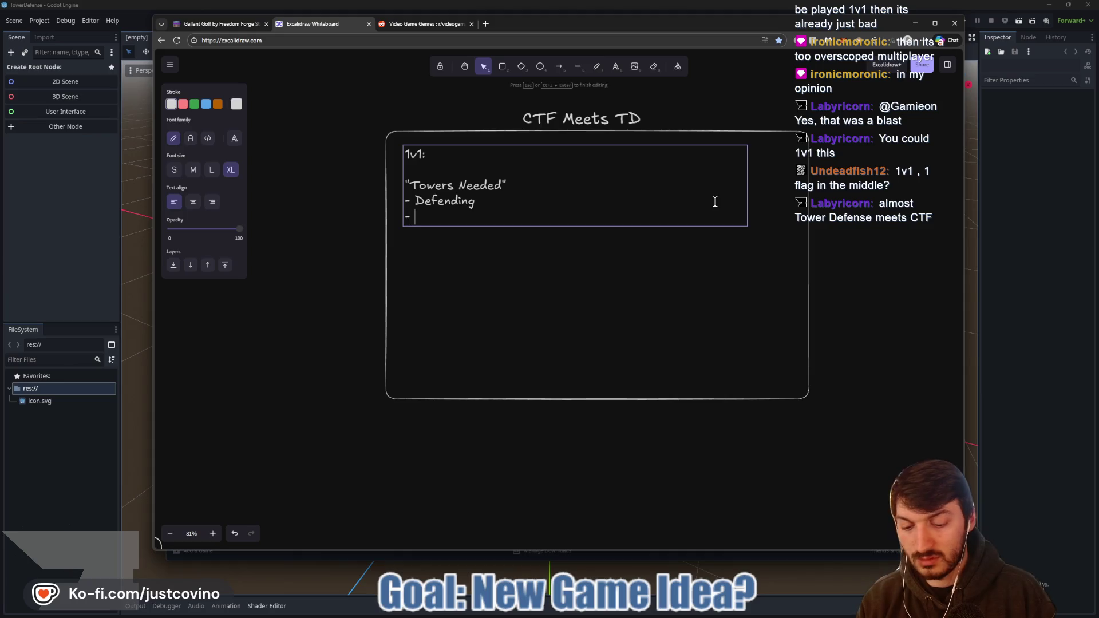
type("Attacking")
key("Return")
key("Return")
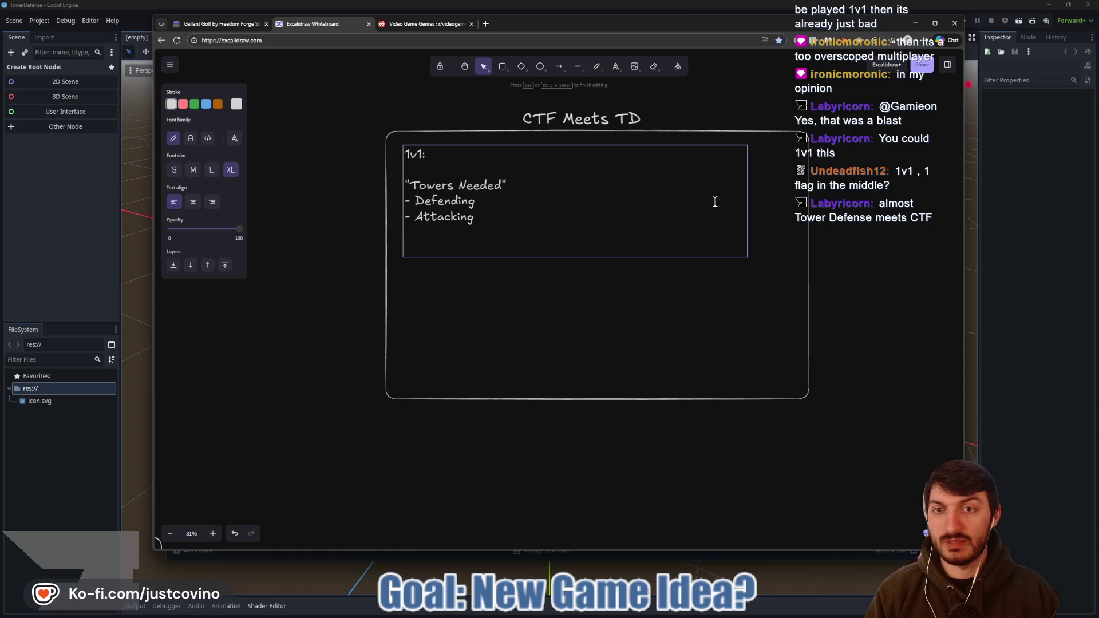
- Add notes about shooting enemies in defense and trying to get the enemy's Flag
type("omething to Shoot enemies")
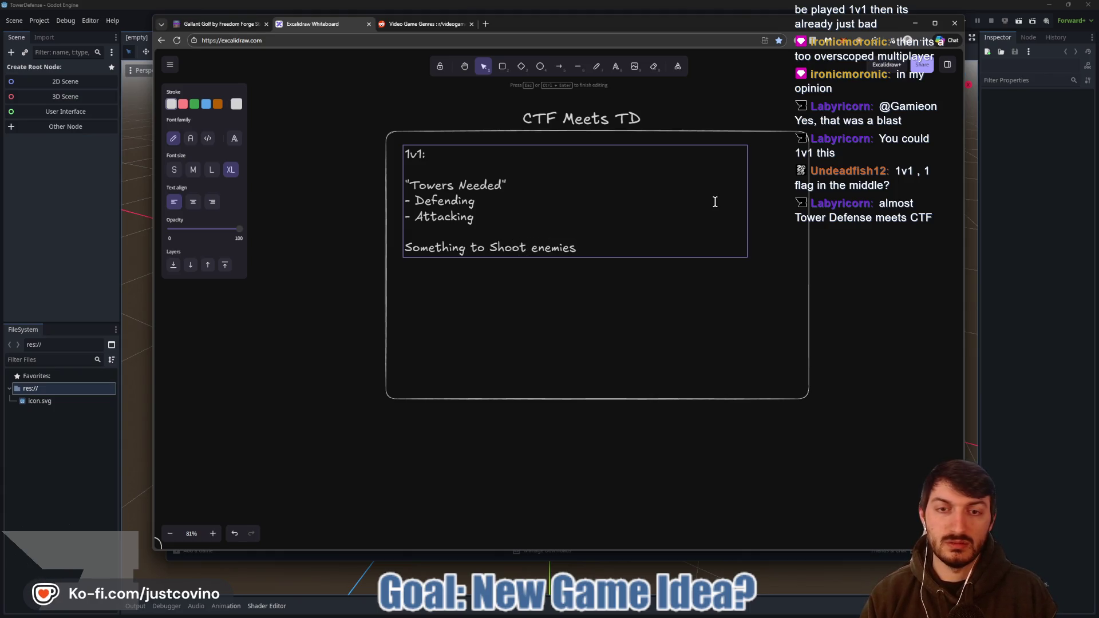
type(" in defense")
key("Return")
key("Return")
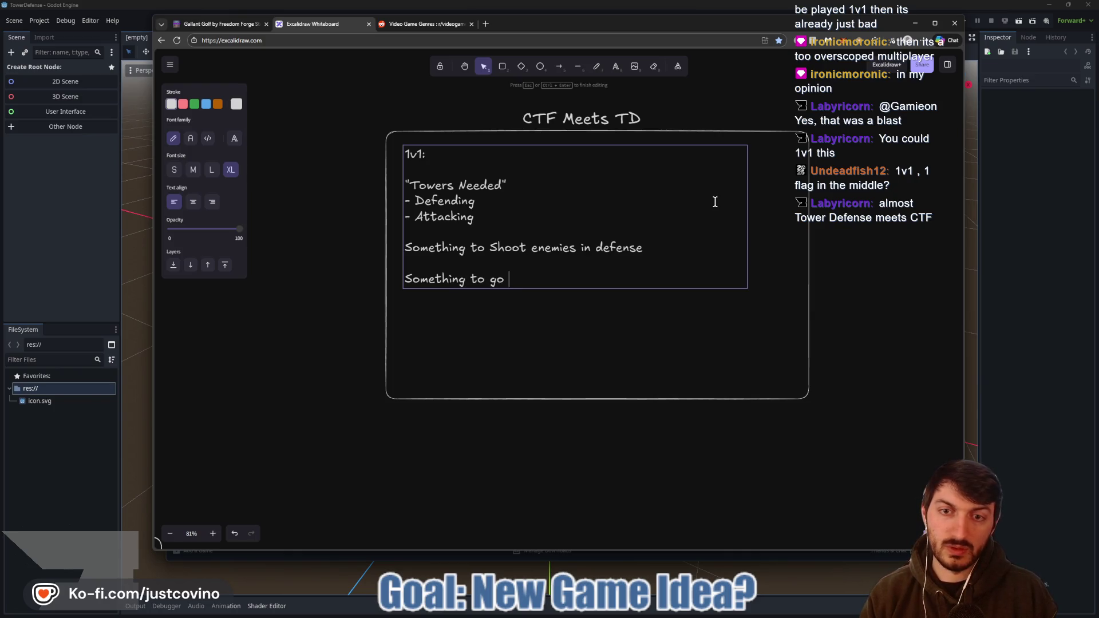
type("at the Enemy and try getting their Flgag")
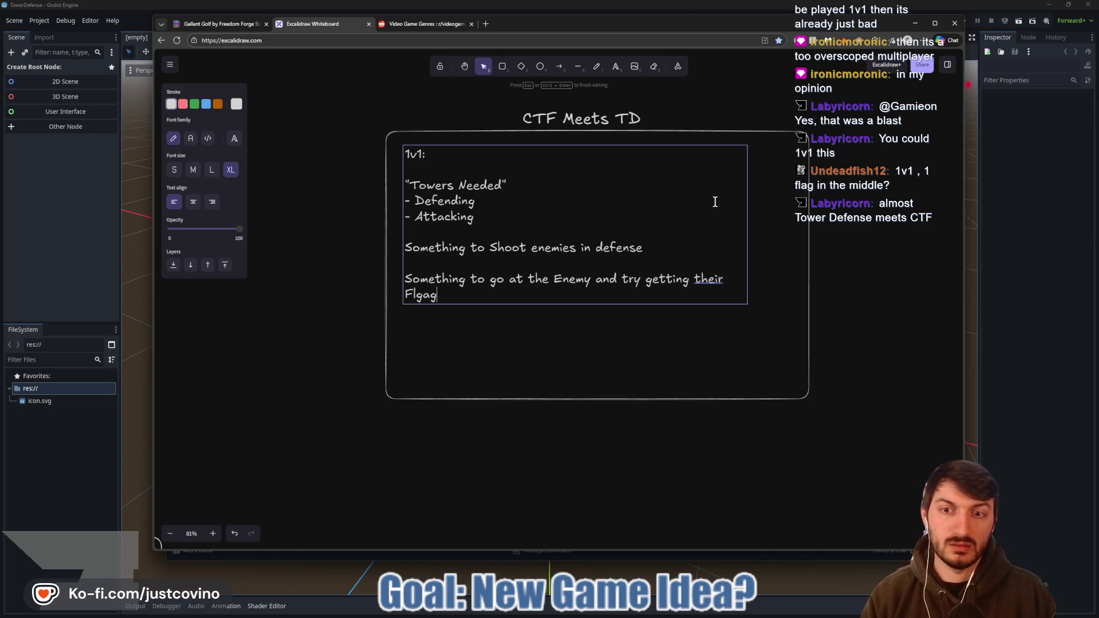
key("BackSpace")
type("ag")
left_click(714, 201)
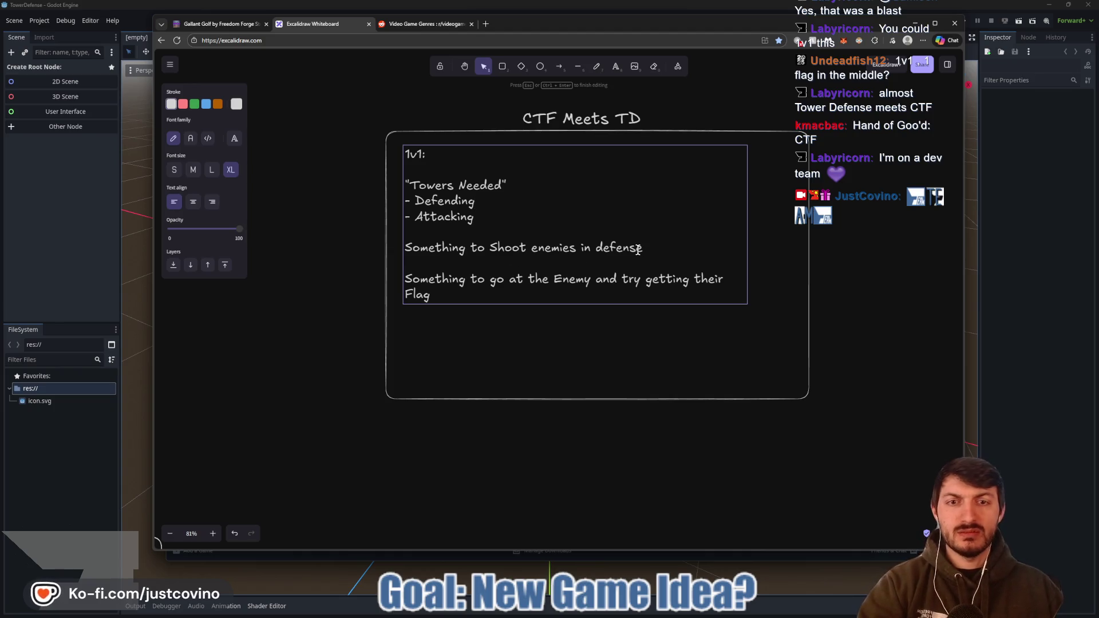
- Exit editing the notes and pan around the board to view the finished box
left_click(588, 343)
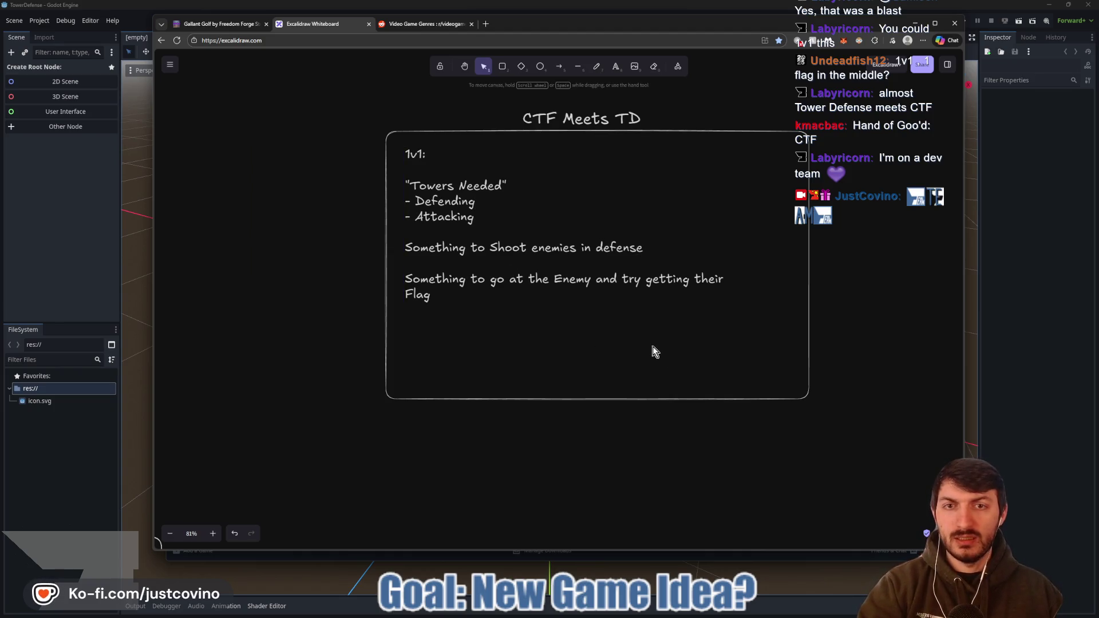
mouse_move(721, 324)
left_mouse_down()
mouse_move(400, 341)
mouse_move(503, 321)
mouse_move(748, 133)
mouse_move(552, 312)
mouse_move(517, 265)
mouse_move(552, 393)
mouse_move(531, 369)
left_mouse_up()
scroll(531, 369, "left", 5)
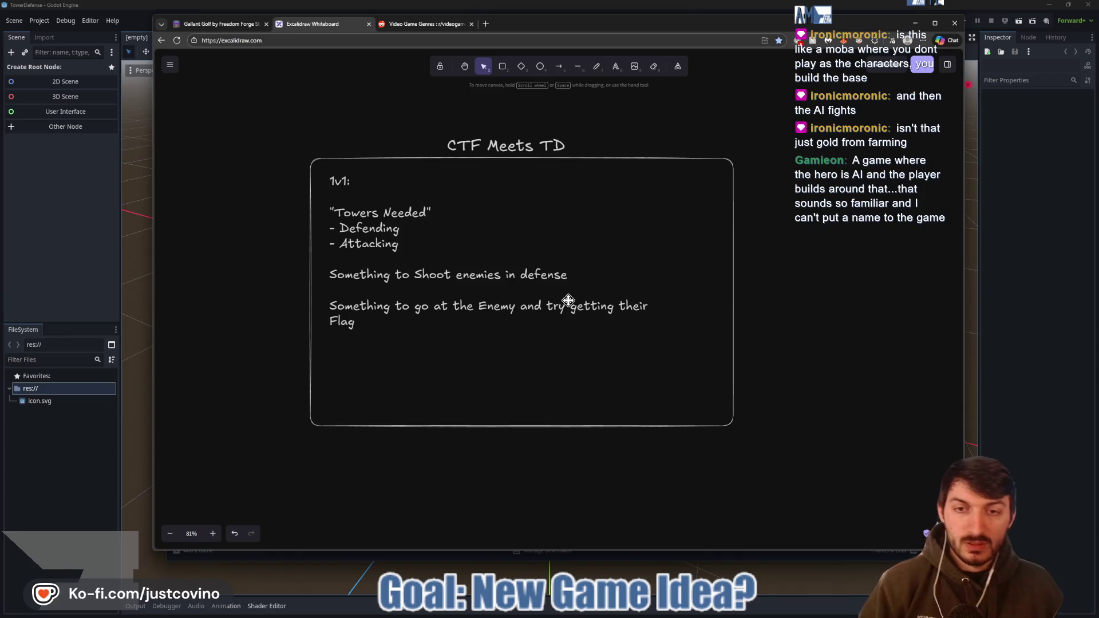
scroll(562, 288, "right", 4)
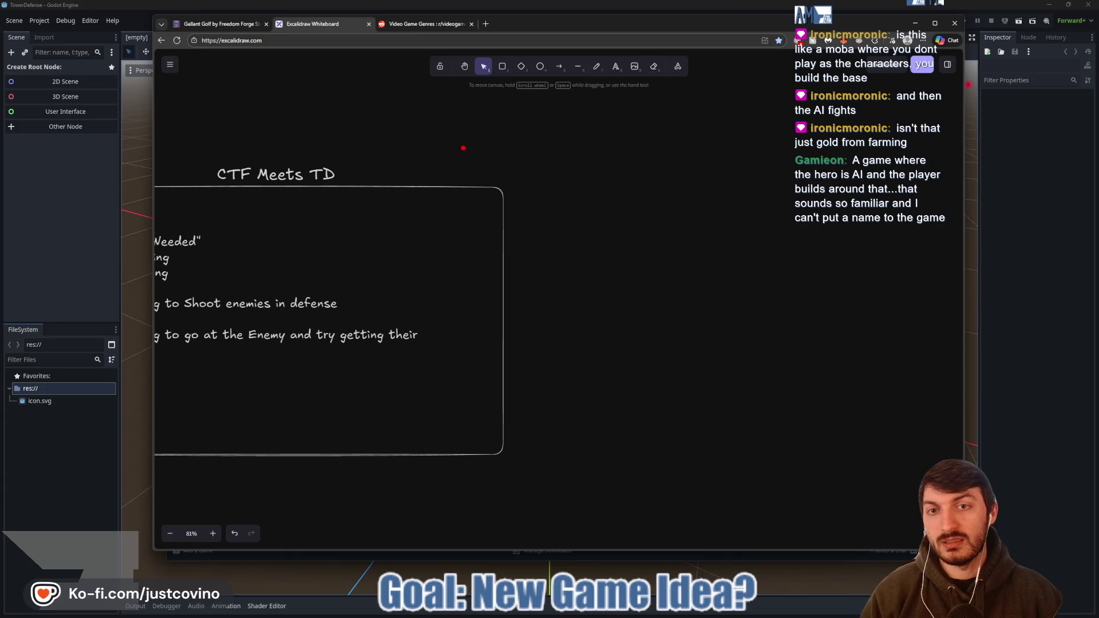
- Draw a red rectangle split into four cells with a line above it
left_click_drag(417, 131, 867, 179)
left_click_drag(513, 136, 507, 180)
left_click_drag(613, 132, 610, 180)
left_click_drag(753, 134, 751, 180)
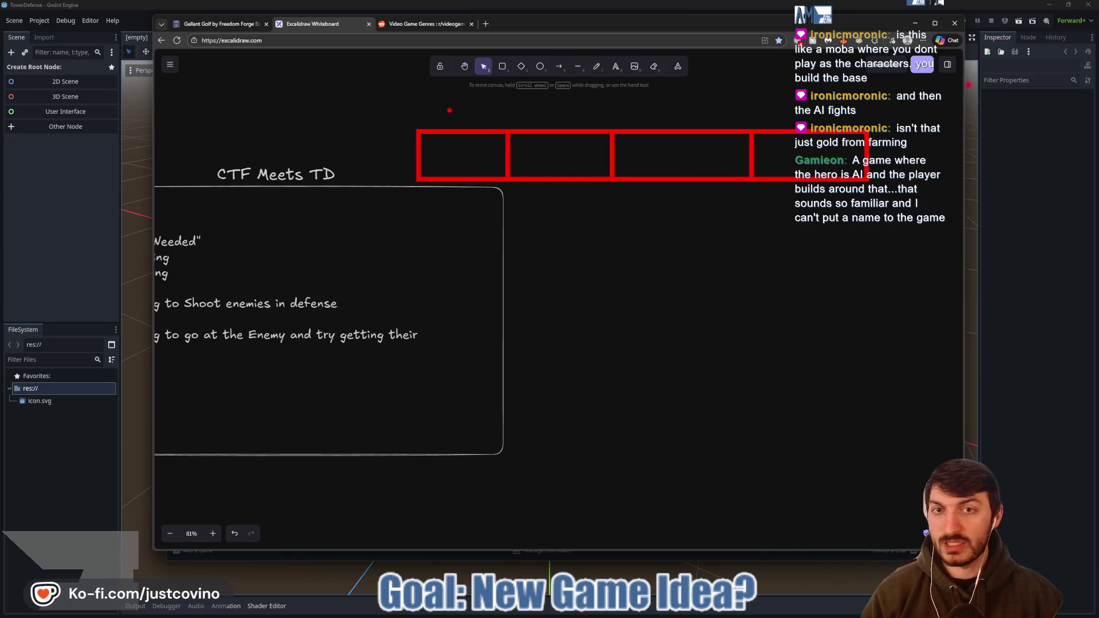
left_click_drag(855, 100, 427, 100)
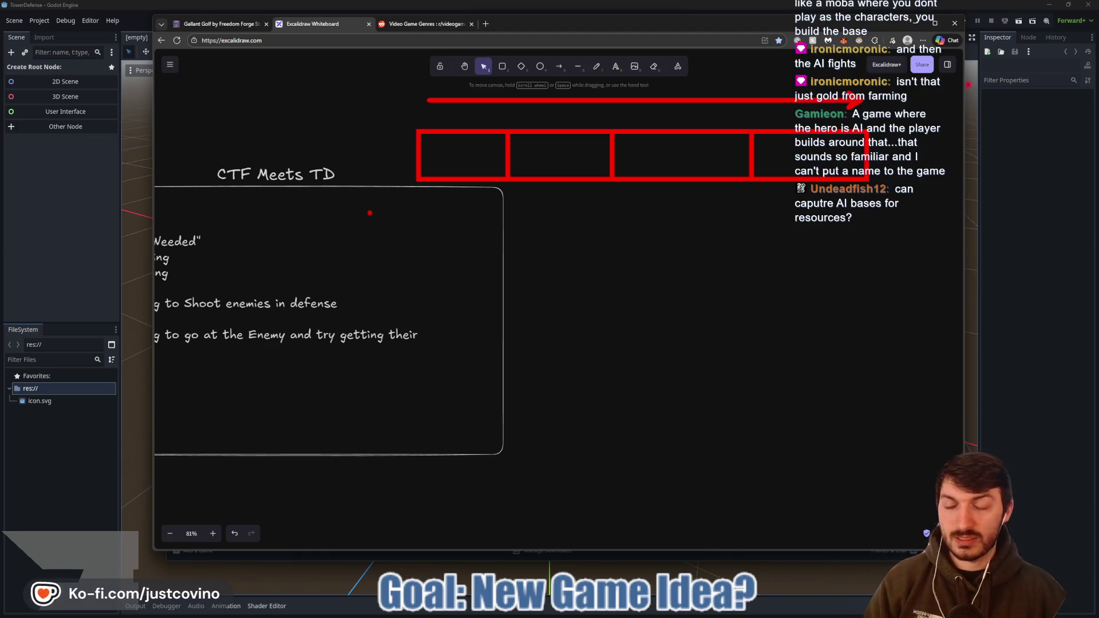
- Hand-write '3rd' and '1st' in red and start a stick figure below the boxes
left_click_drag(210, 103, 201, 137)
mouse_move(267, 102)
left_mouse_down()
mouse_move(268, 128)
mouse_move(251, 113)
left_mouse_up()
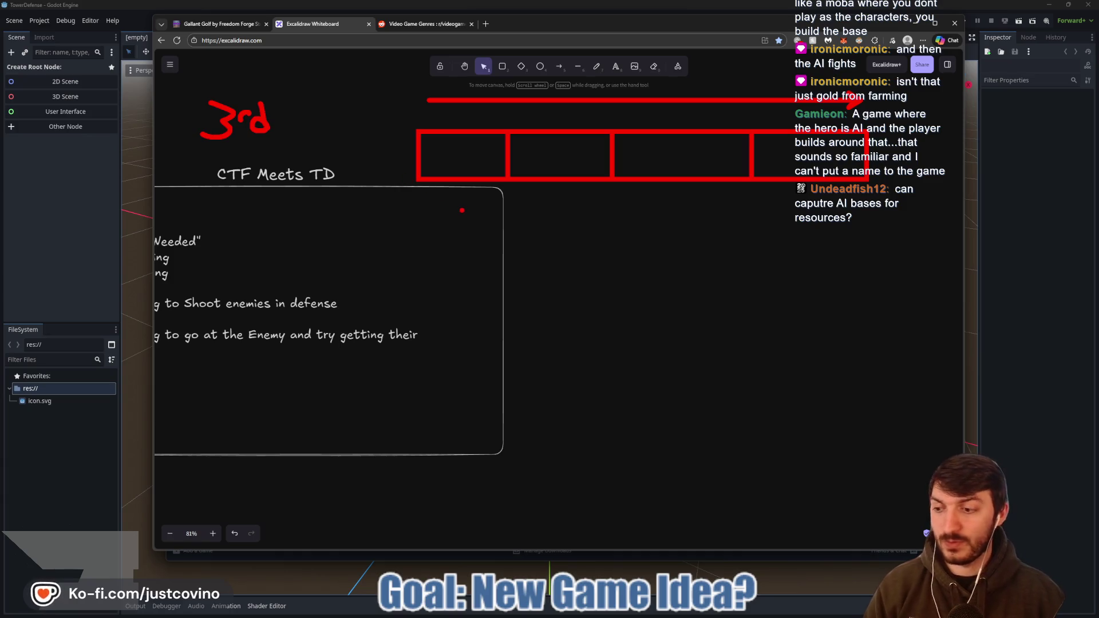
mouse_move(295, 124)
left_mouse_down()
mouse_move(293, 152)
mouse_move(343, 143)
left_mouse_up()
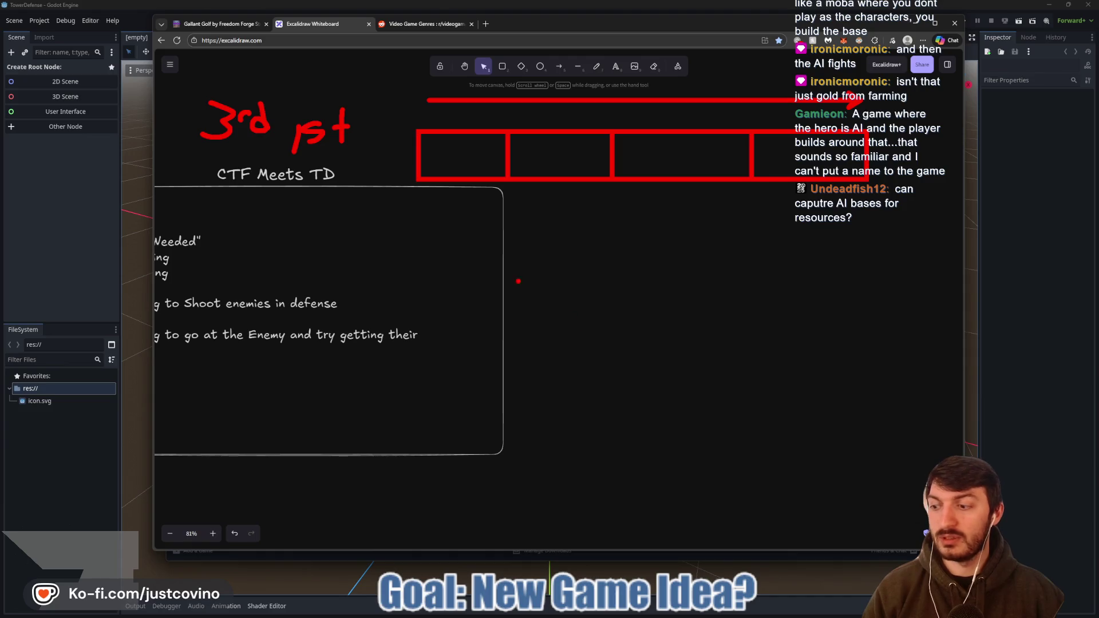
mouse_move(534, 283)
left_mouse_down()
mouse_move(564, 274)
mouse_move(518, 284)
mouse_move(499, 272)
mouse_move(486, 304)
mouse_move(564, 380)
mouse_move(525, 376)
left_mouse_up()
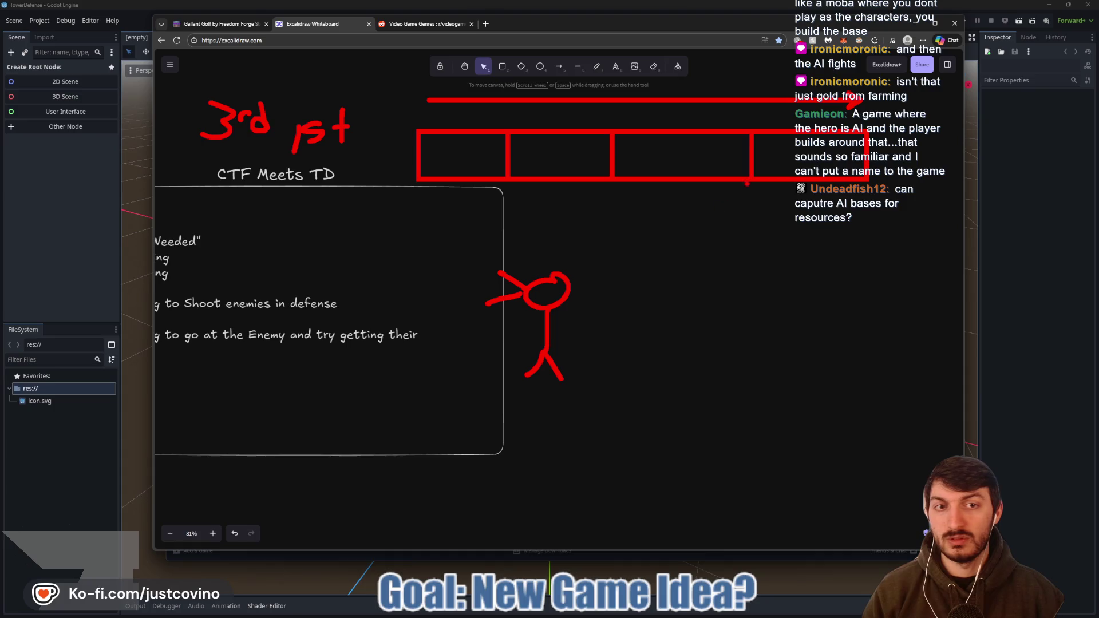
- Sketch red arrows and a loop through the lane boxes plus a cannon shape by the stick figure
mouse_move(701, 165)
left_mouse_down()
mouse_move(809, 150)
mouse_move(605, 158)
left_mouse_up()
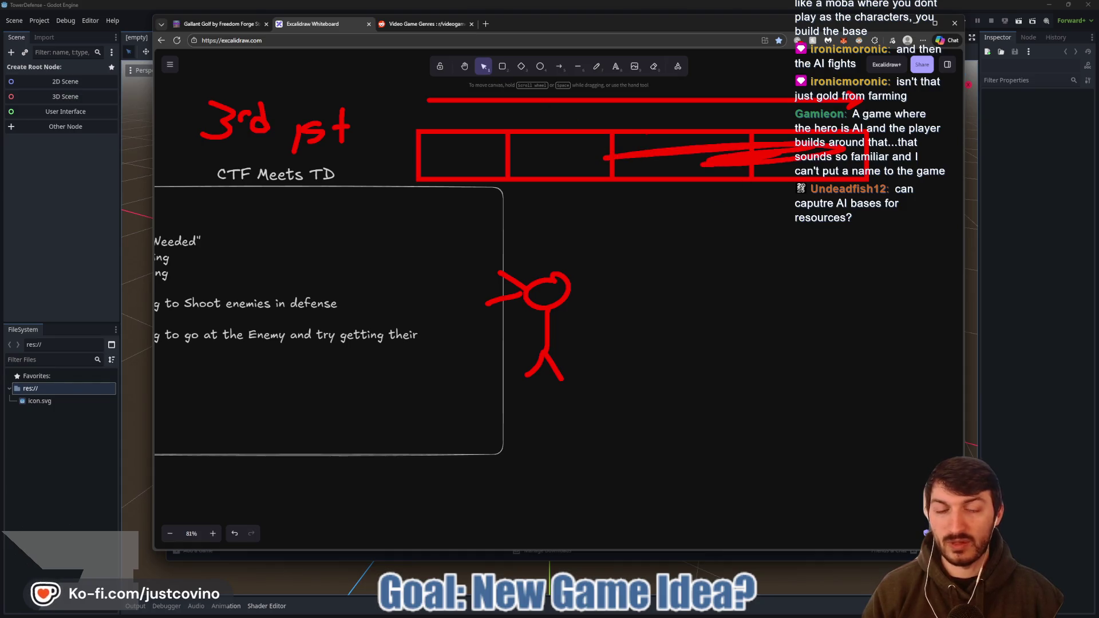
mouse_move(737, 268)
left_mouse_down()
mouse_move(706, 346)
mouse_move(727, 265)
mouse_move(780, 278)
mouse_move(913, 261)
mouse_move(916, 344)
left_mouse_up()
mouse_move(908, 262)
left_mouse_down()
mouse_move(912, 345)
mouse_move(768, 331)
left_mouse_up()
left_click_drag(701, 351, 671, 358)
left_click_drag(724, 345, 779, 366)
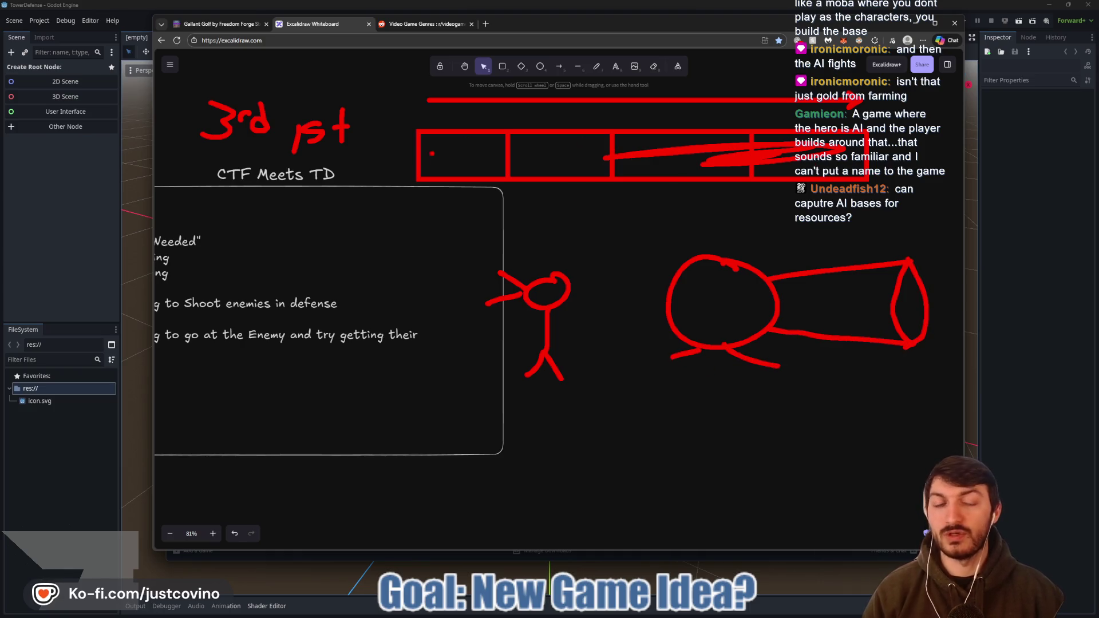
mouse_move(830, 150)
left_mouse_down()
mouse_move(452, 152)
mouse_move(630, 159)
left_mouse_up()
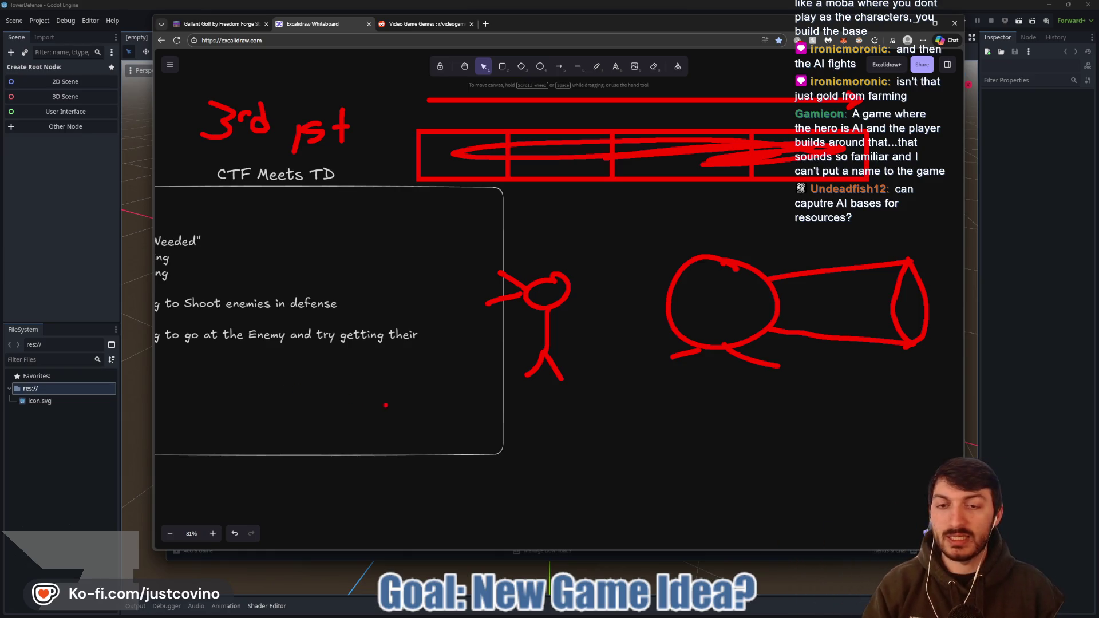
- Clear the red sketches and bring the CTF Meets TD box into view
key("Escape")
scroll(476, 356, "down", 2)
left_click_drag(429, 307, 601, 394)
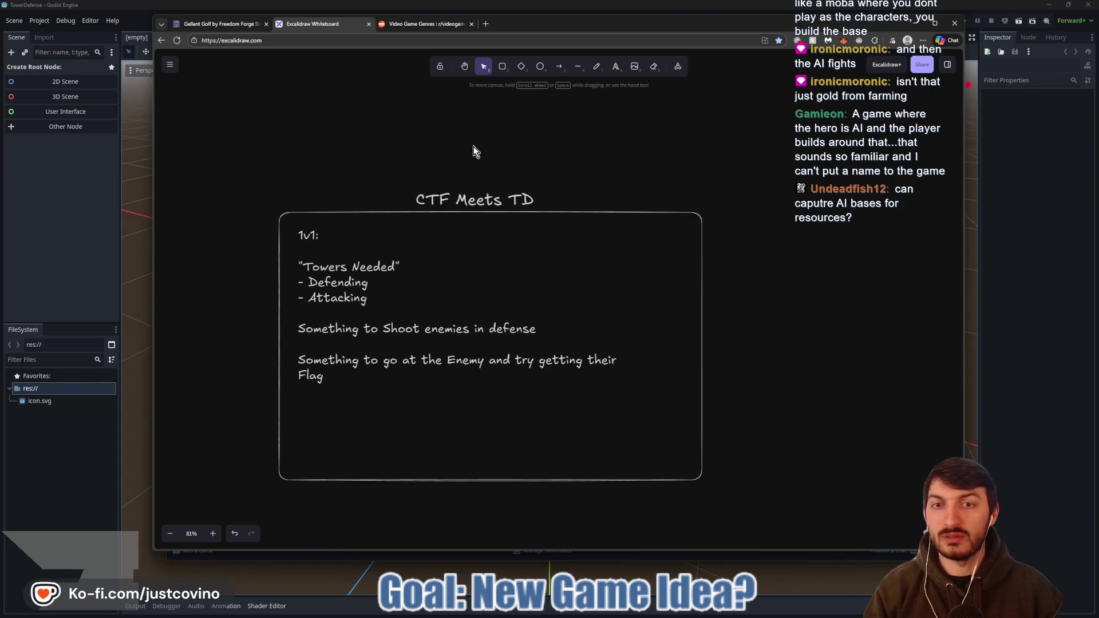
scroll(473, 296, "right", 2)
scroll(473, 296, "down", 2)
- Sketch a red flag, a divided lane rectangle and a rightward arrow over the notes
mouse_move(413, 448)
left_mouse_down()
mouse_move(493, 519)
mouse_move(399, 441)
left_mouse_up()
mouse_move(498, 467)
left_mouse_down()
mouse_move(544, 453)
mouse_move(554, 477)
mouse_move(573, 481)
mouse_move(484, 490)
left_mouse_up()
mouse_move(363, 331)
left_mouse_down()
mouse_move(357, 362)
mouse_move(572, 300)
mouse_move(350, 328)
mouse_move(399, 426)
left_mouse_up()
left_click_drag(485, 314, 495, 397)
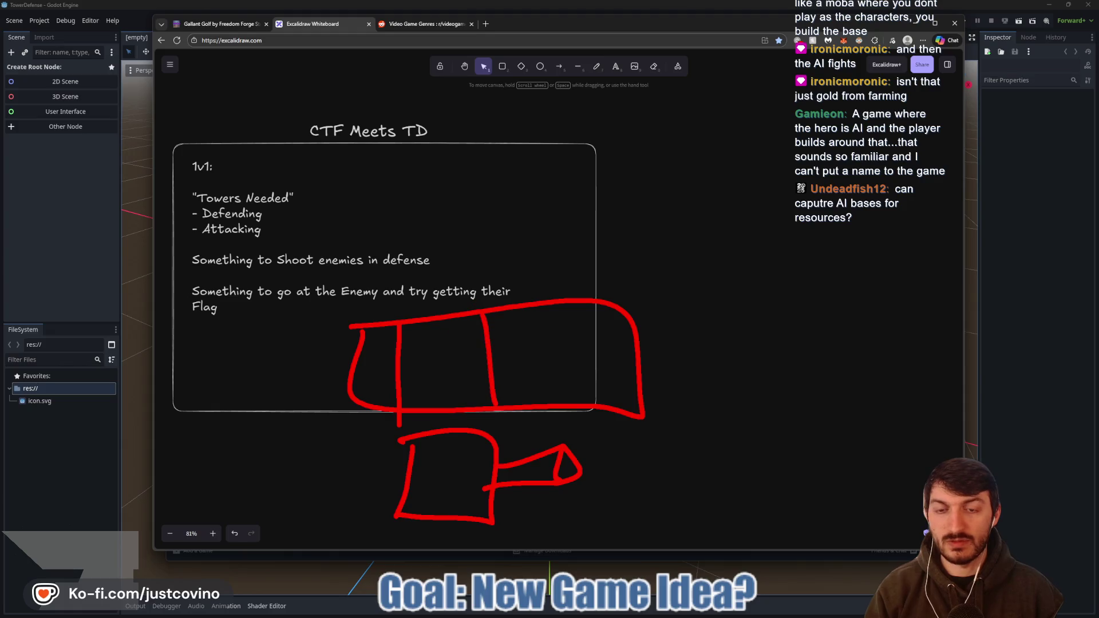
left_click_drag(564, 303, 570, 398)
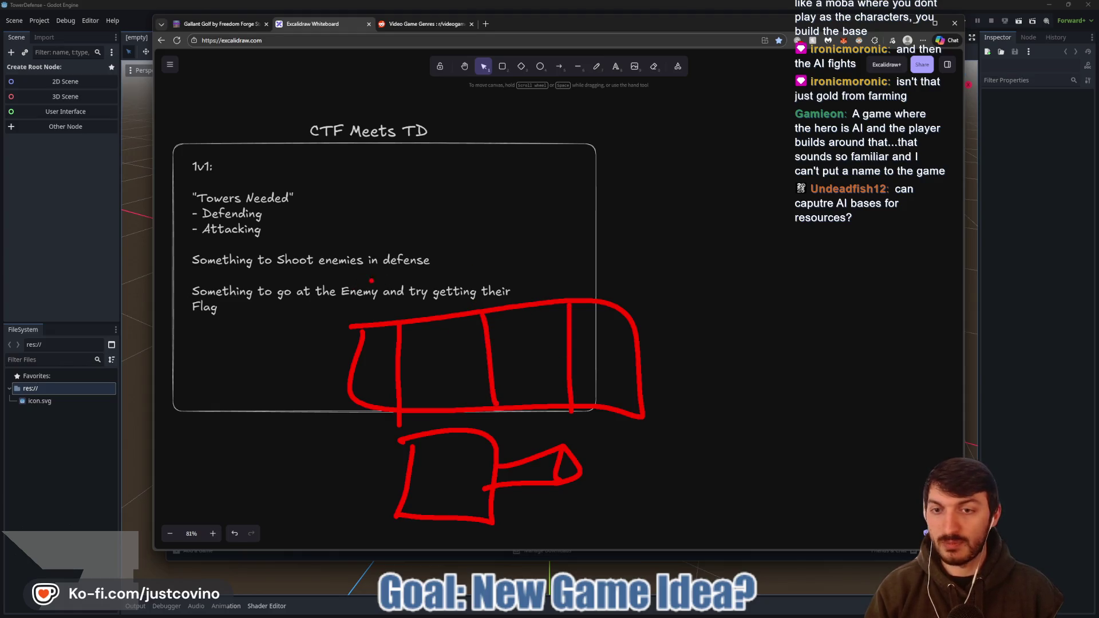
left_click_drag(333, 295, 579, 294)
mouse_move(564, 256)
left_mouse_down()
mouse_move(586, 265)
mouse_move(578, 298)
mouse_move(641, 273)
left_mouse_up()
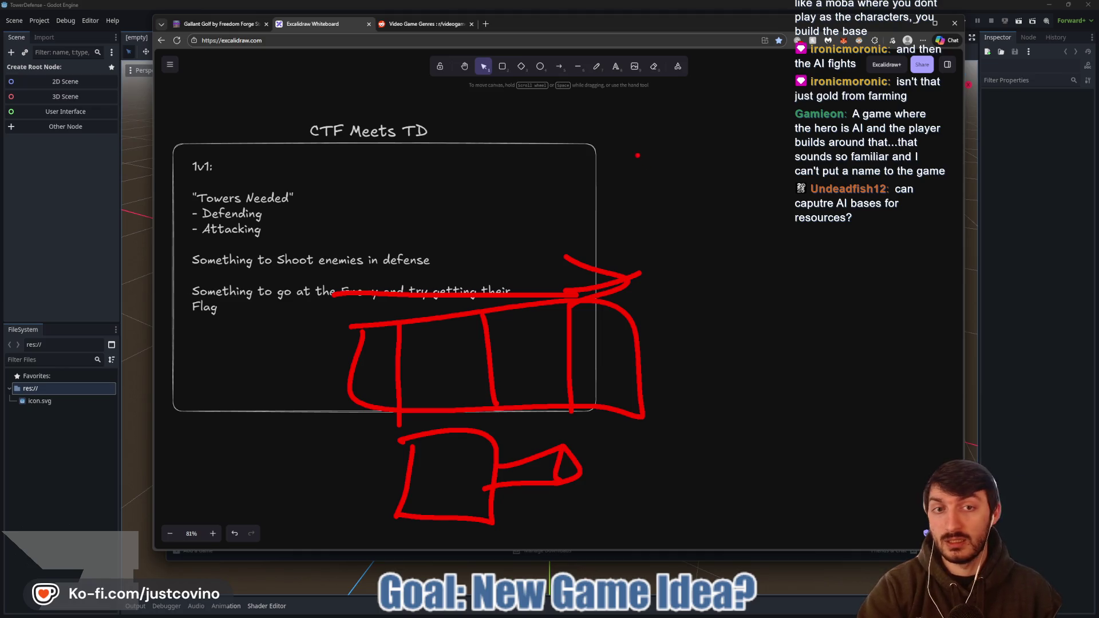
mouse_move(633, 139)
left_mouse_down()
mouse_move(635, 163)
mouse_move(627, 131)
mouse_move(654, 193)
mouse_move(663, 162)
left_mouse_up()
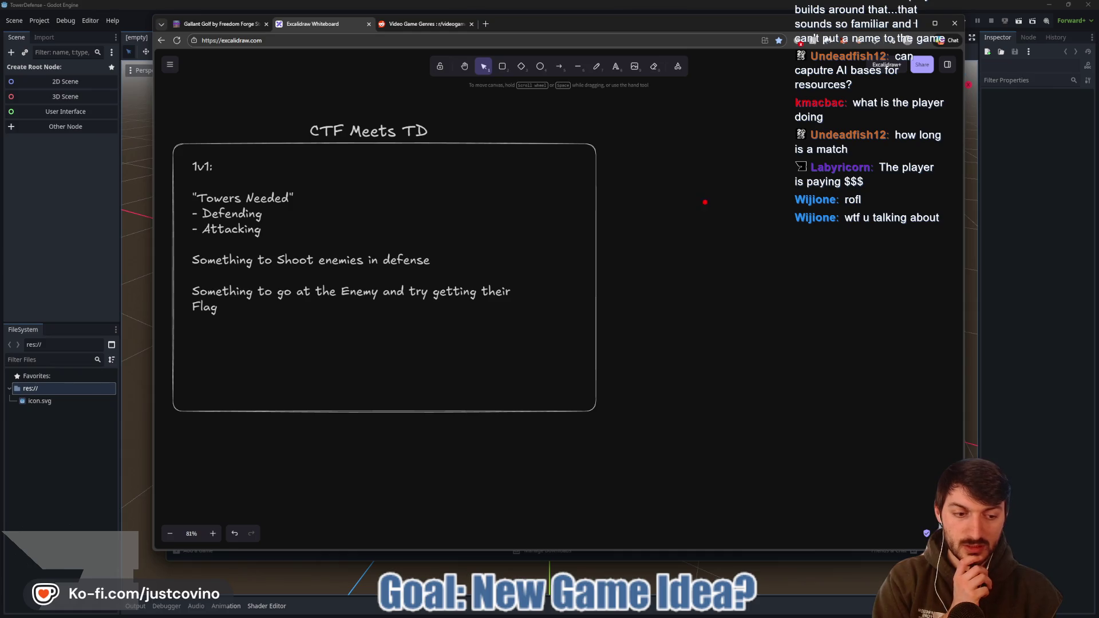
- Draw three red stick figures right of the notes, frame them and strike them through
mouse_move(674, 163)
left_mouse_down()
mouse_move(684, 161)
mouse_move(668, 200)
mouse_move(689, 246)
left_mouse_up()
mouse_move(777, 174)
left_mouse_down()
mouse_move(768, 170)
mouse_move(788, 241)
left_mouse_up()
mouse_move(847, 174)
left_mouse_down()
mouse_move(865, 238)
mouse_move(865, 218)
left_mouse_up()
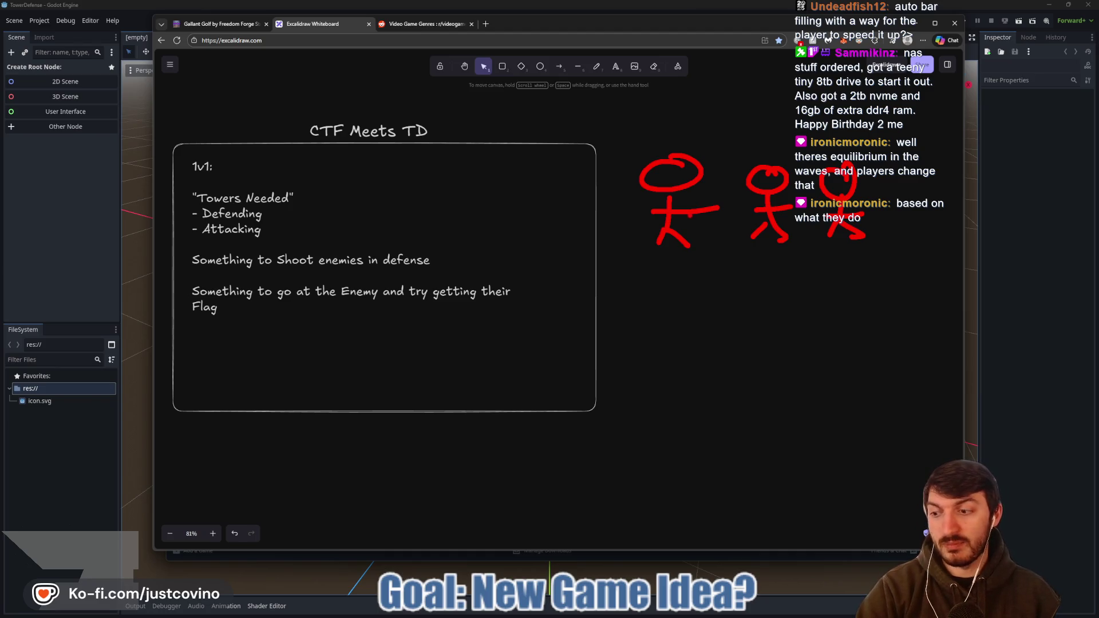
mouse_move(714, 146)
left_mouse_down()
mouse_move(608, 256)
mouse_move(808, 143)
mouse_move(843, 204)
mouse_move(953, 223)
left_mouse_up()
left_click_drag(632, 252, 890, 145)
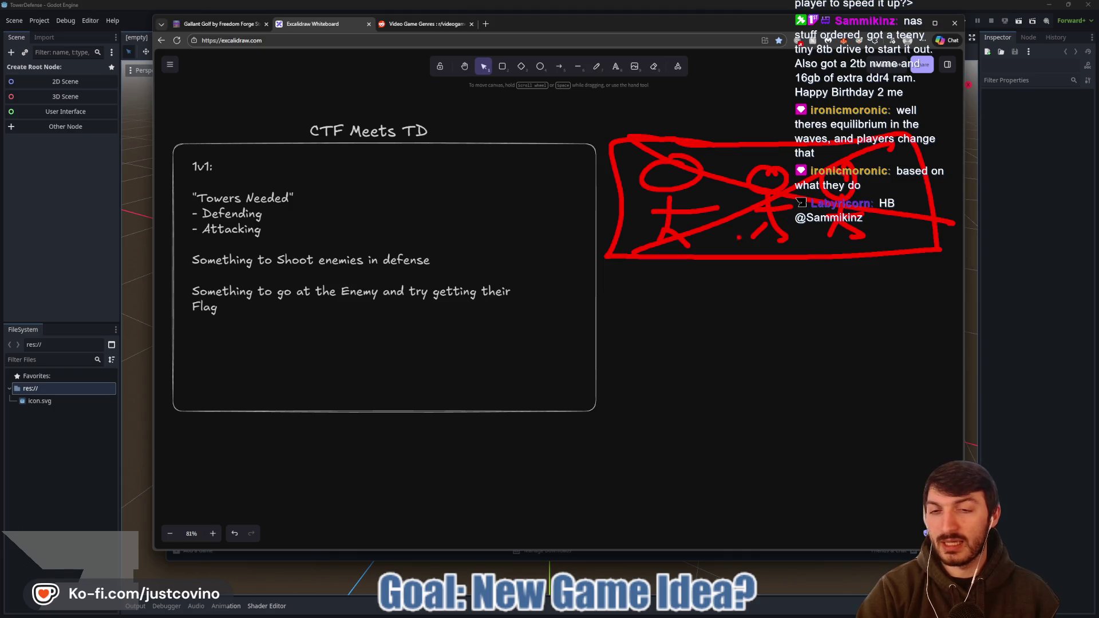
- Sketch a red lane outline with two dividers below the notes
mouse_move(395, 327)
left_mouse_down()
mouse_move(381, 370)
mouse_move(597, 297)
mouse_move(393, 316)
left_mouse_up()
left_click_drag(445, 316, 444, 382)
left_click_drag(527, 309, 526, 377)
left_click_drag(621, 301, 616, 378)
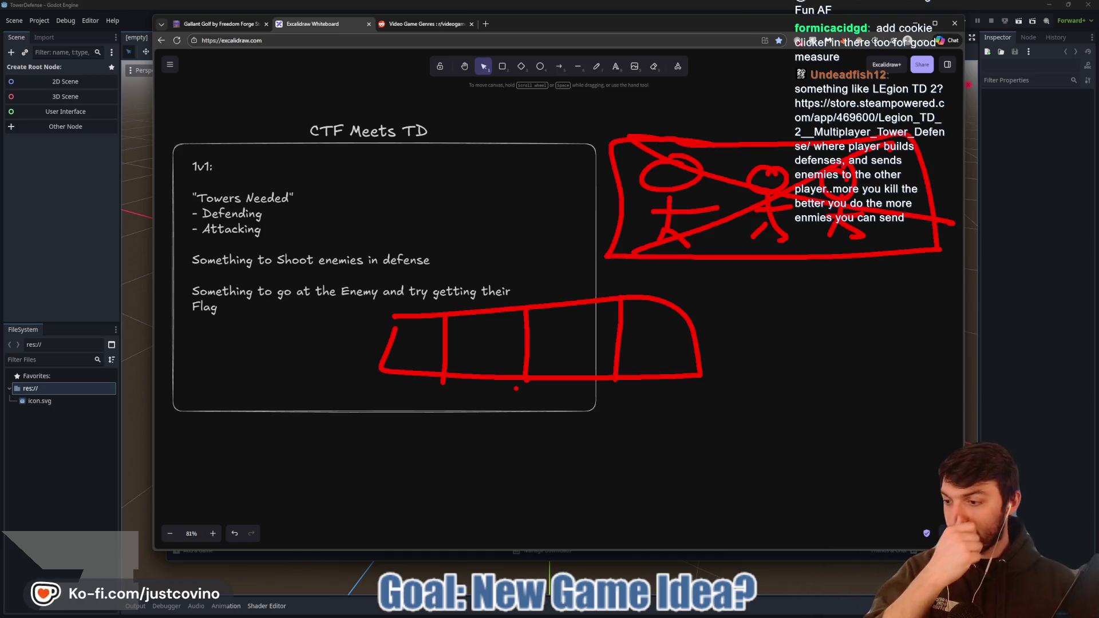
- Clear the sketches, play the second Legion TD 2 trailer, then close its store window
key("Escape")
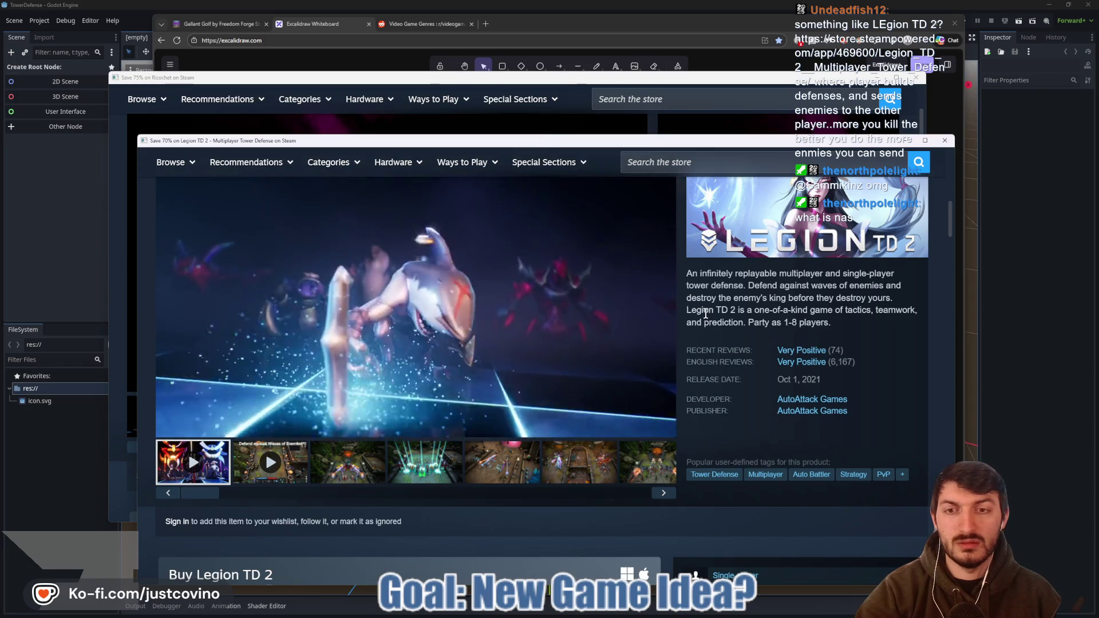
left_click(271, 461)
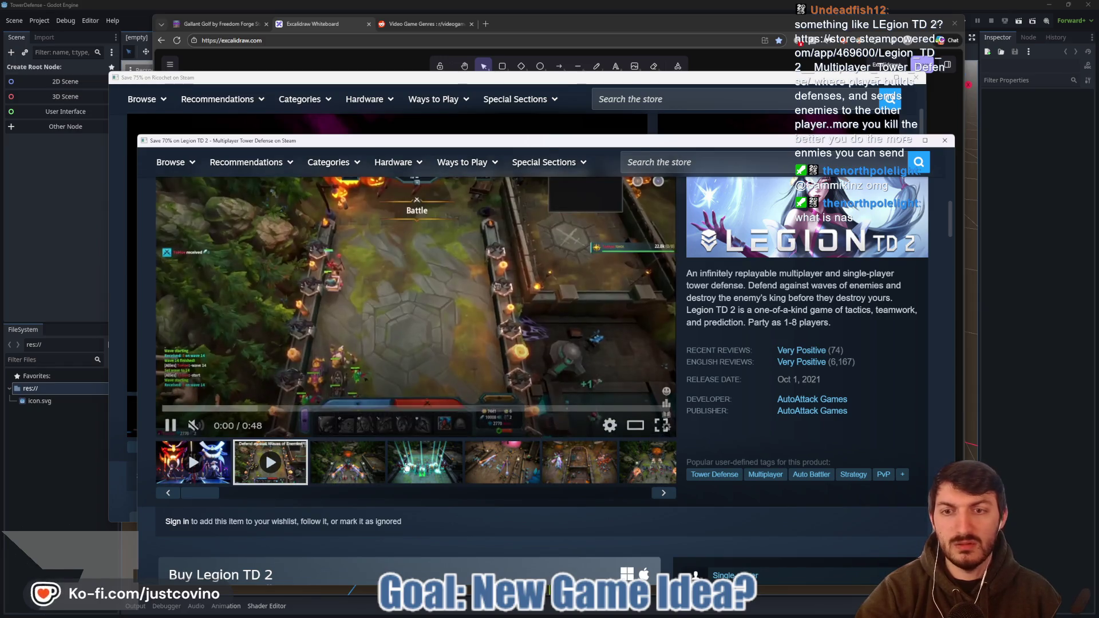
mouse_move(779, 360)
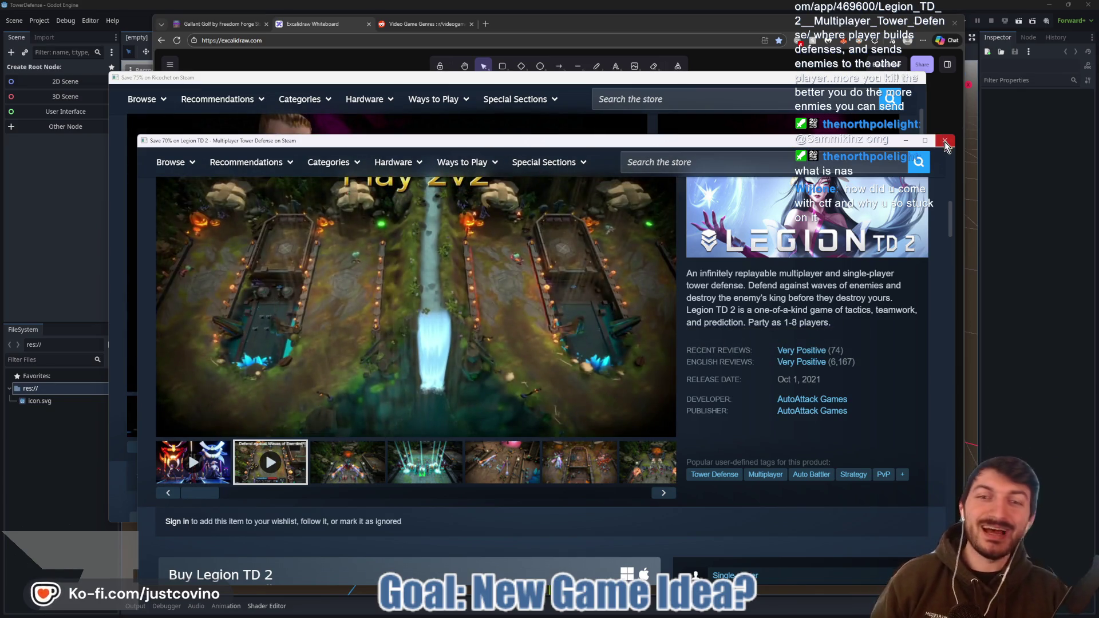
left_click(945, 141)
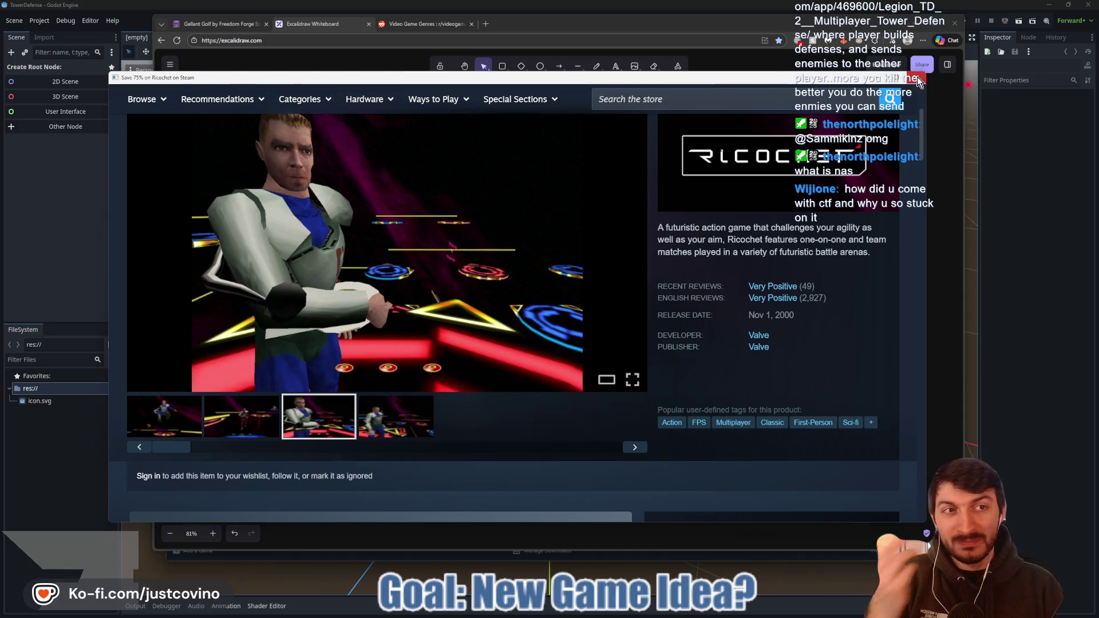
- Close the Ricochet window, circle the title in red and hand-write 'Halo CTF' beside it
left_click(917, 77)
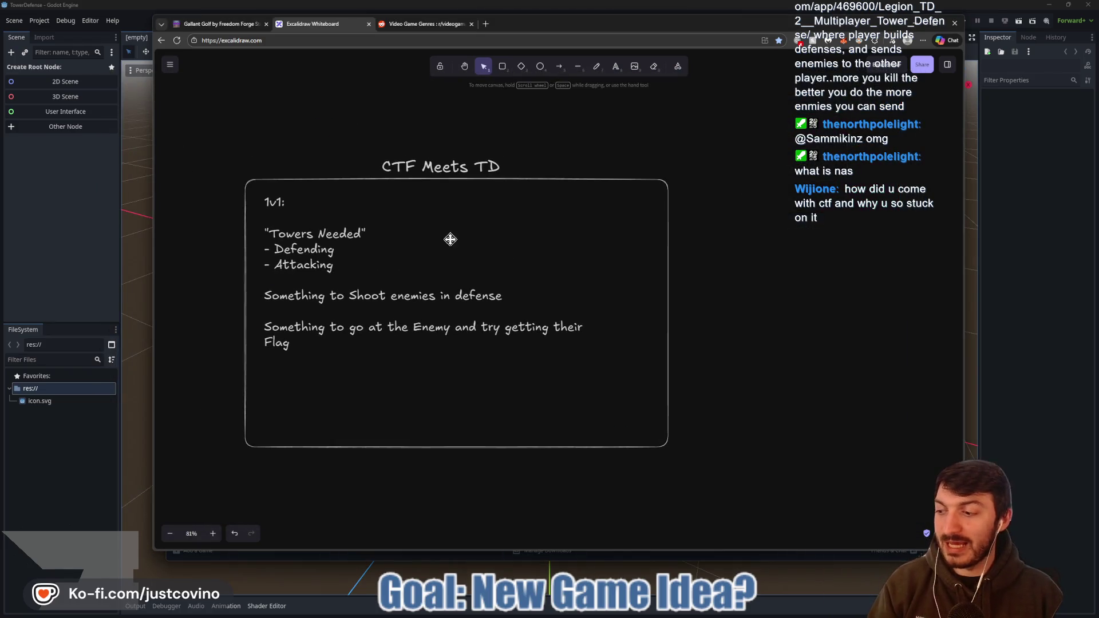
mouse_move(439, 137)
left_mouse_down()
mouse_move(358, 161)
mouse_move(532, 129)
mouse_move(405, 135)
left_mouse_up()
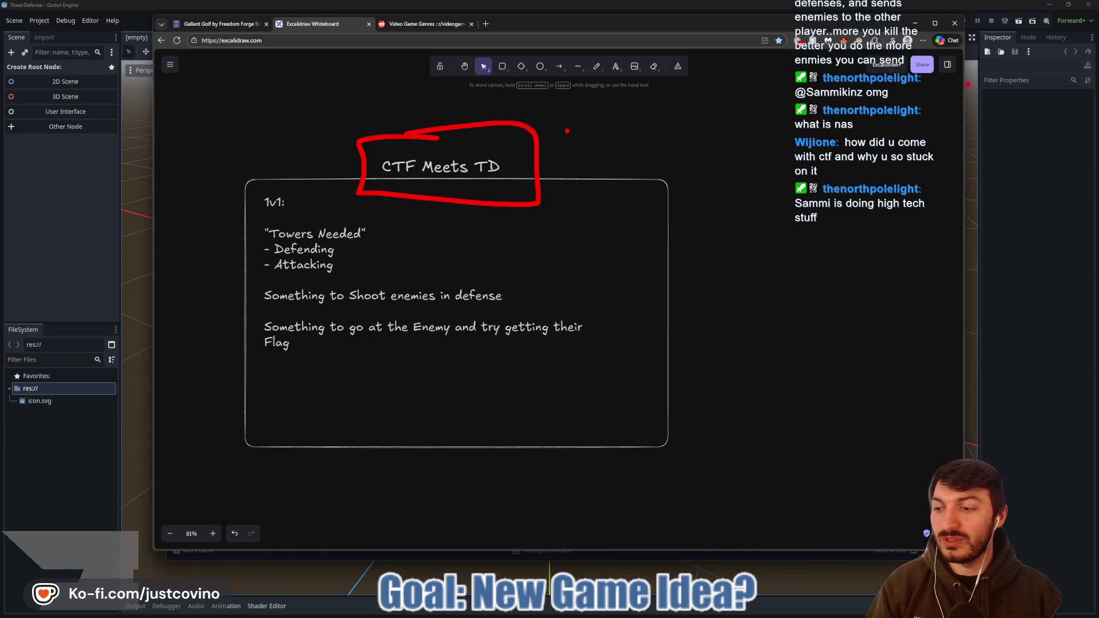
left_click_drag(560, 110, 561, 147)
left_click_drag(563, 129, 607, 147)
left_click_drag(619, 106, 621, 148)
left_click_drag(638, 128, 638, 127)
mouse_move(719, 112)
left_mouse_down()
mouse_move(720, 145)
mouse_move(742, 136)
mouse_move(761, 104)
mouse_move(794, 106)
mouse_move(771, 146)
left_mouse_up()
key("ctrl+z")
key("ctrl+z")
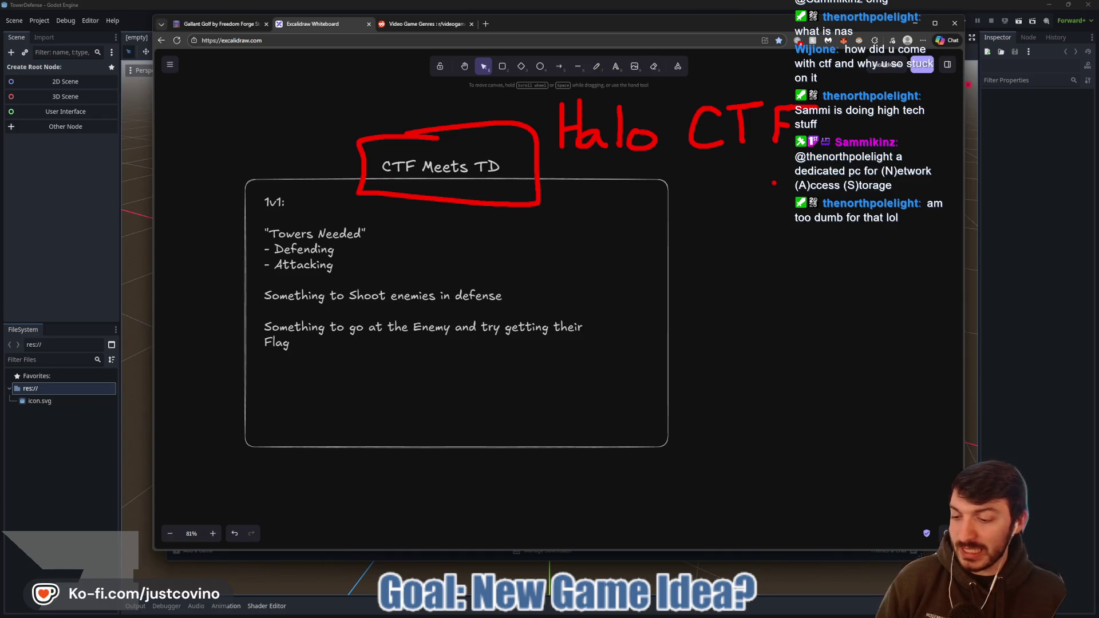
- Reload the Gallant Golf itch.io page and open Freedom Forge Studios' full games list
left_click(251, 24)
left_click(292, 41)
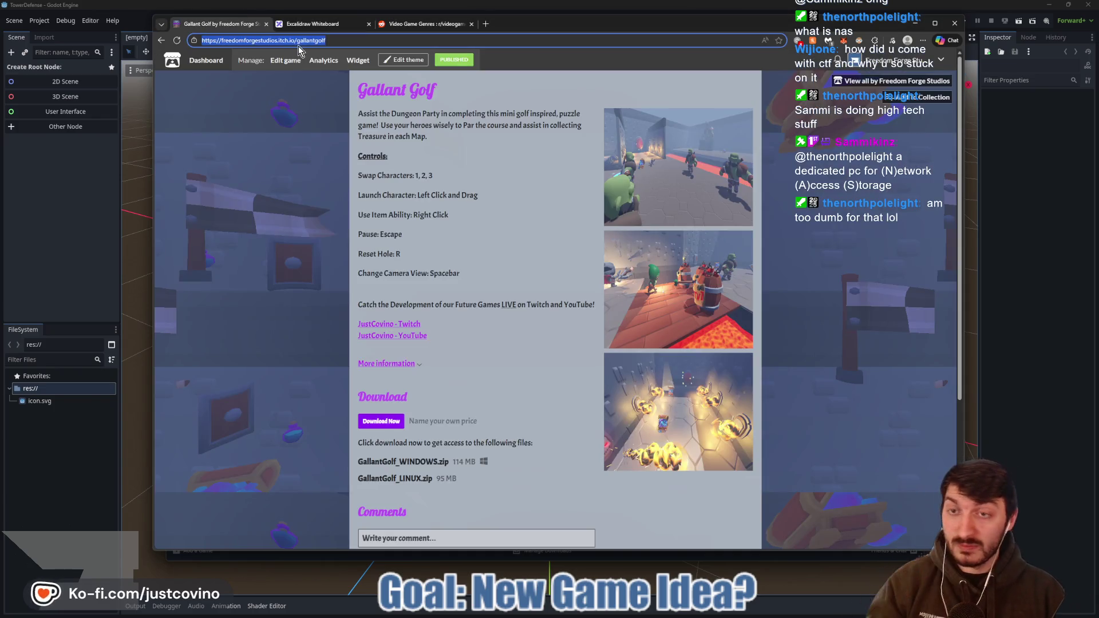
key("alt+Tab")
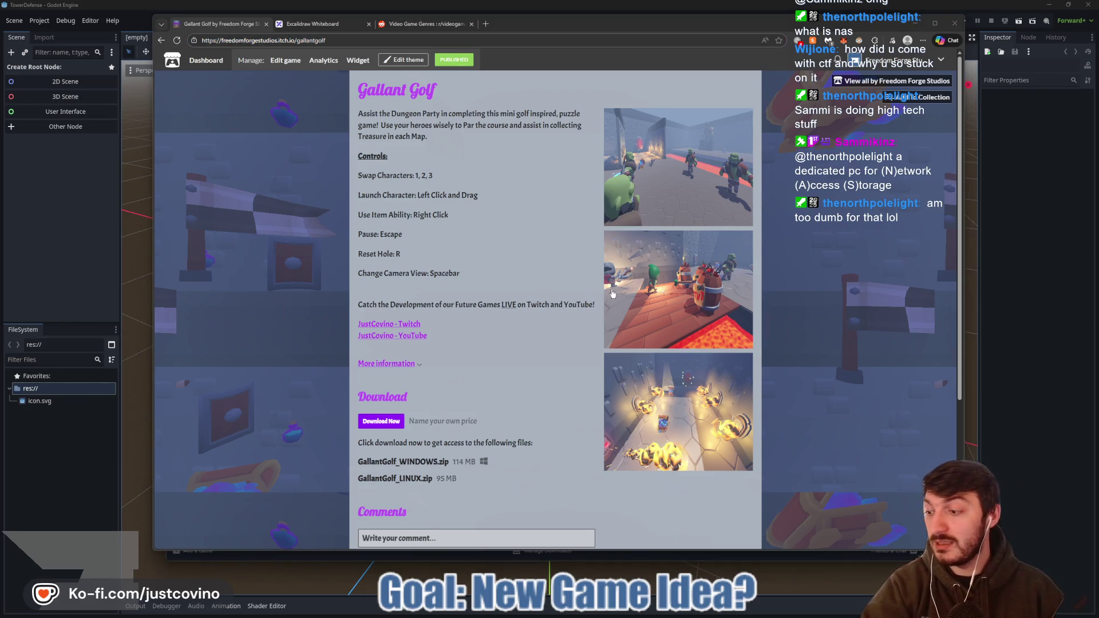
scroll(654, 246, "down", 4)
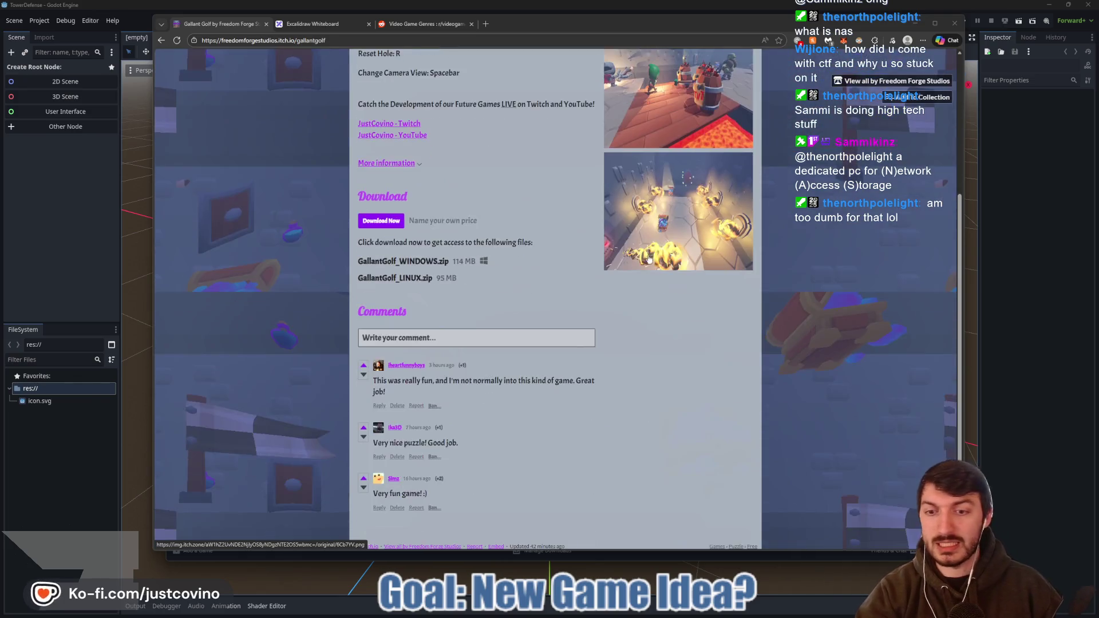
scroll(654, 246, "up", 4)
scroll(656, 274, "down", 4)
scroll(656, 274, "up", 4)
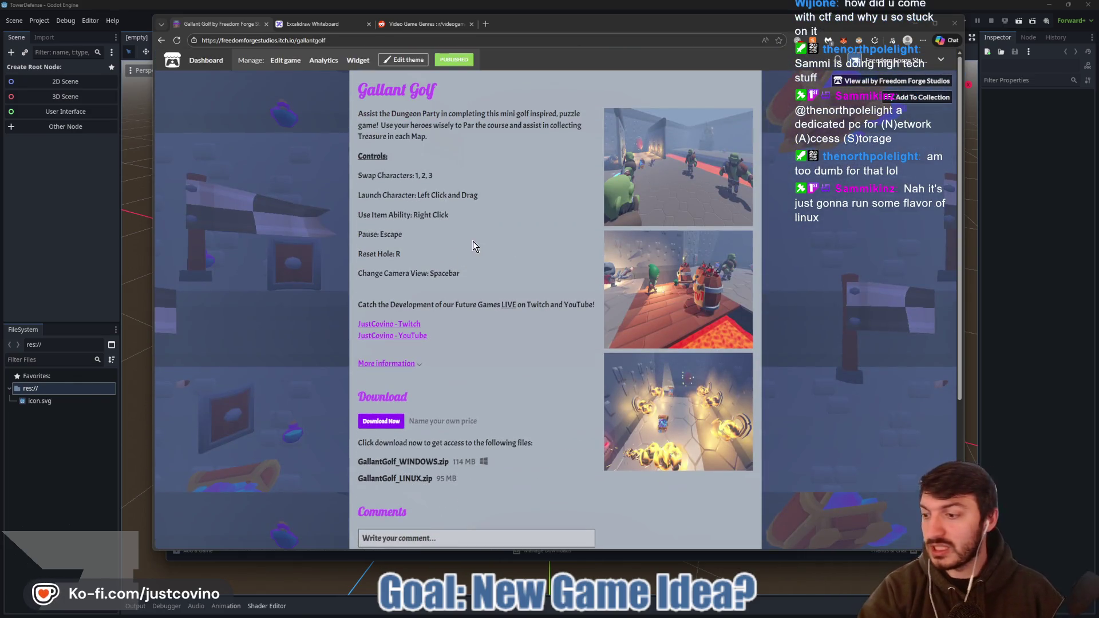
key("F5")
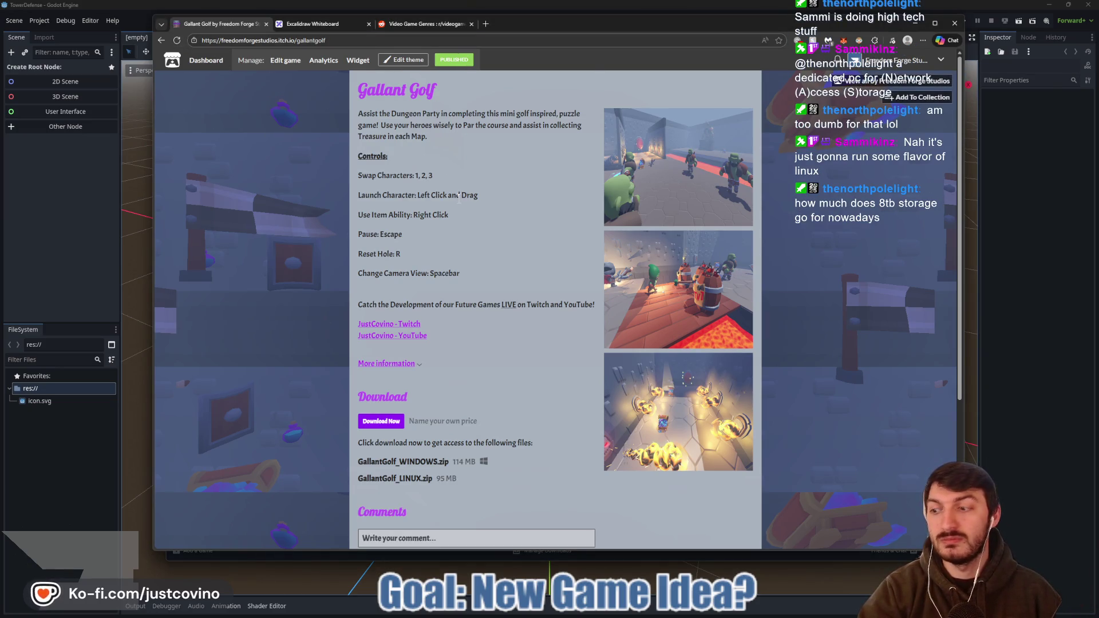
left_click(839, 81)
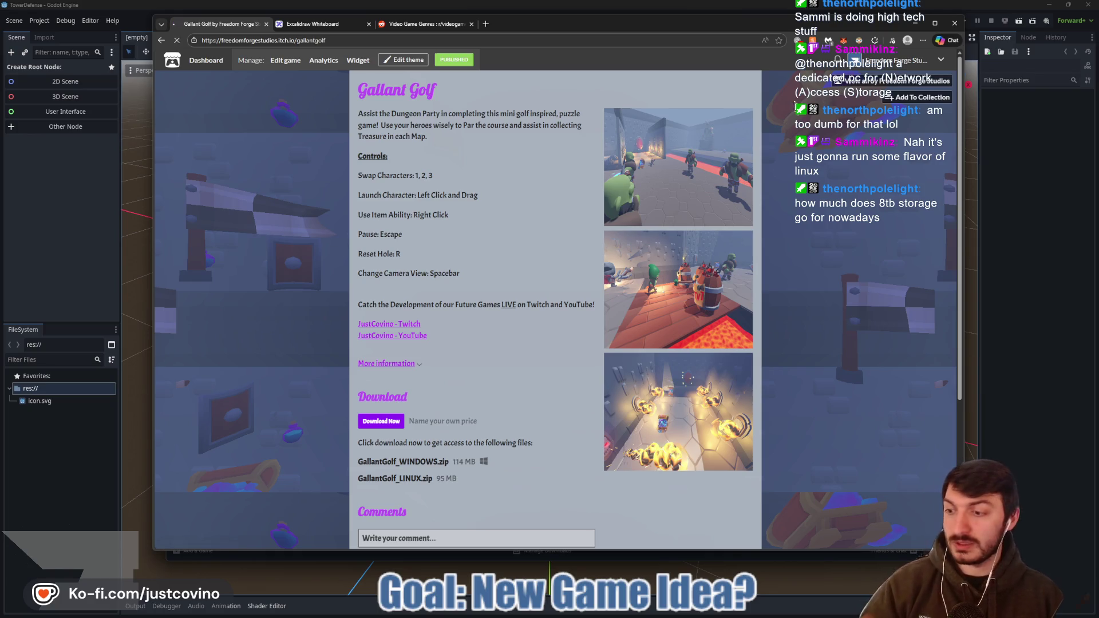
scroll(716, 150, "down", 8)
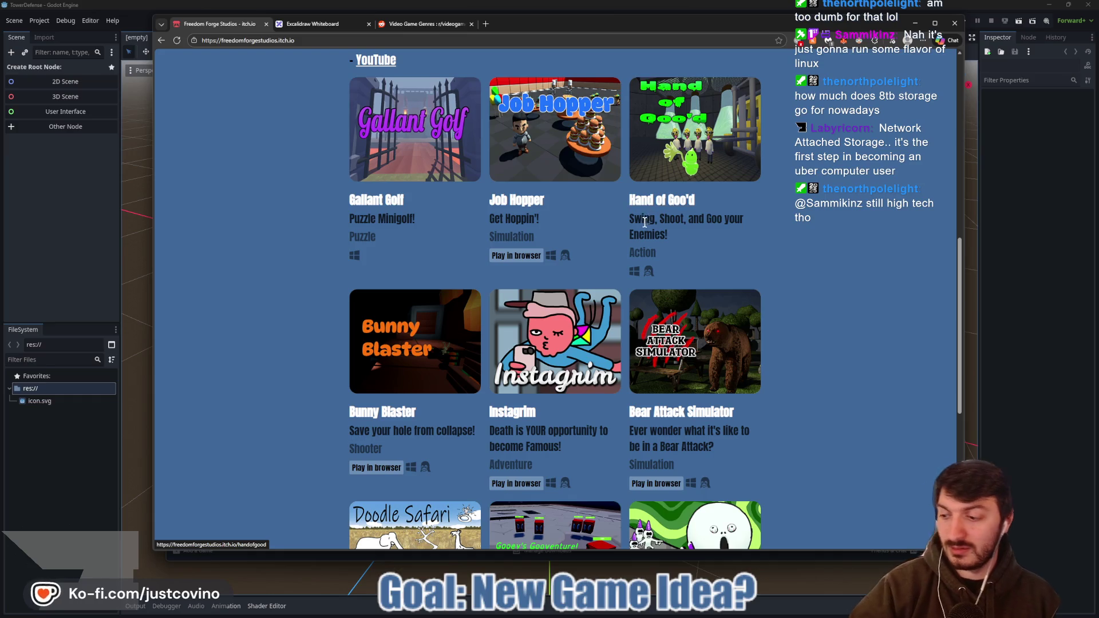
- View the Reddit 'Video Game Genres' post, then close it to return to Excalidraw
left_click(425, 31)
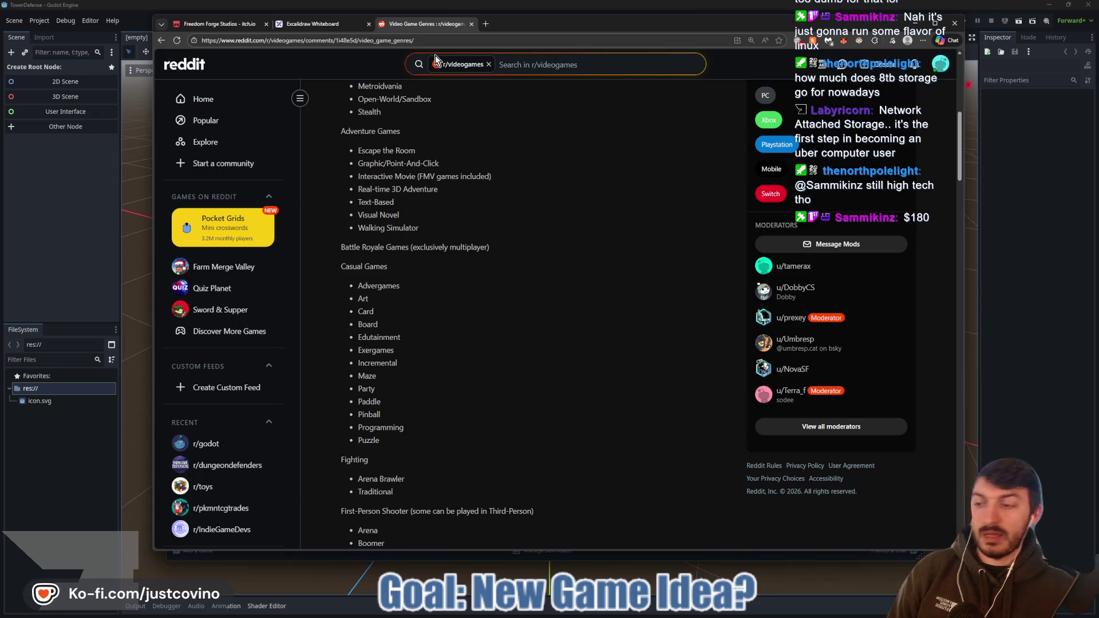
left_click(471, 24)
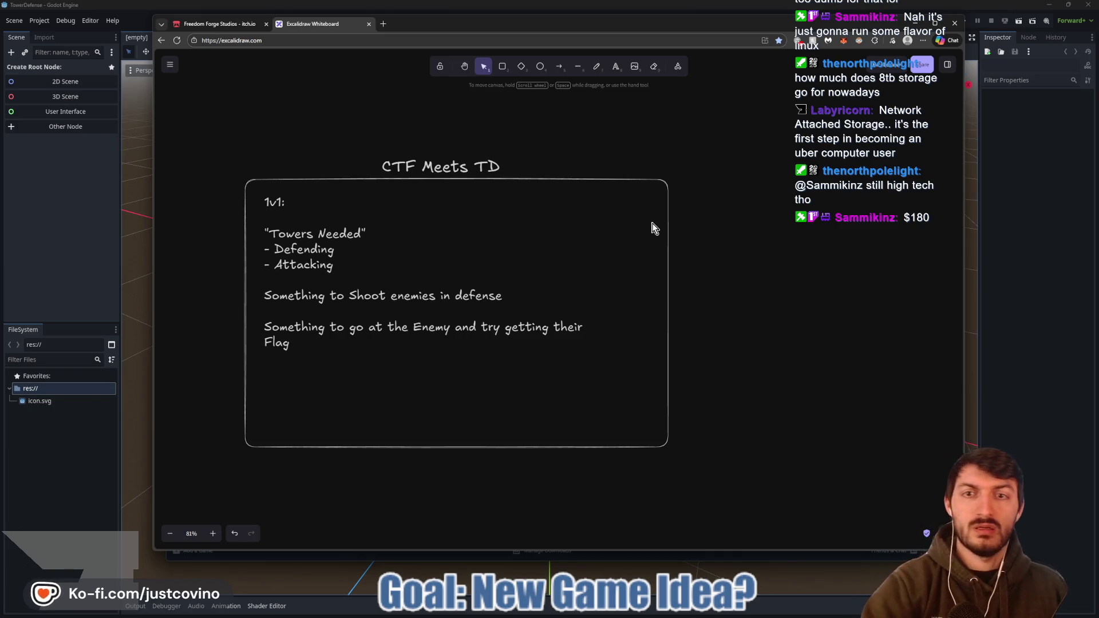
- Draw a large second rectangle to the right of the CTF Meets TD box
scroll(654, 227, "right", 5)
left_click(502, 67)
left_click_drag(452, 159, 844, 426)
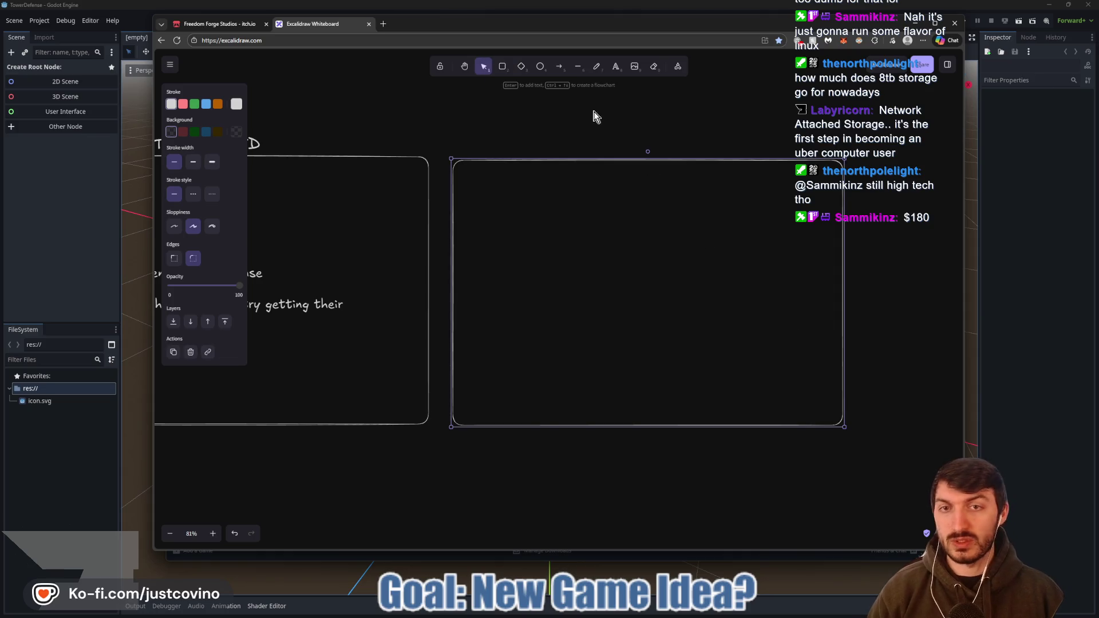
- Label the new box 'Resource Generation' and nudge the title into place above it
key("t")
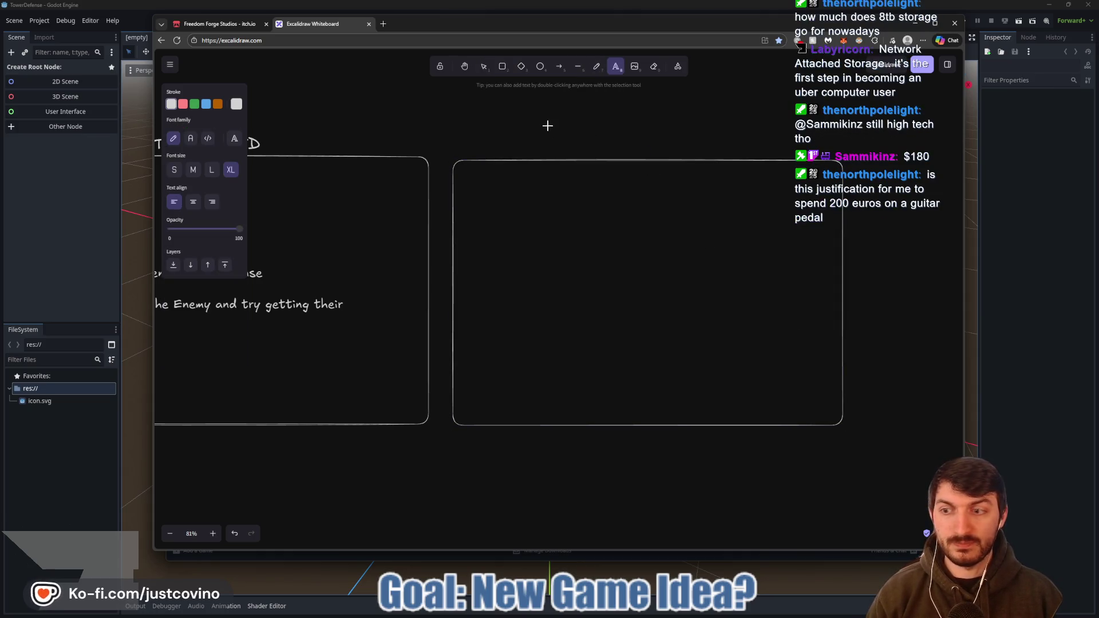
left_click_drag(522, 119, 799, 162)
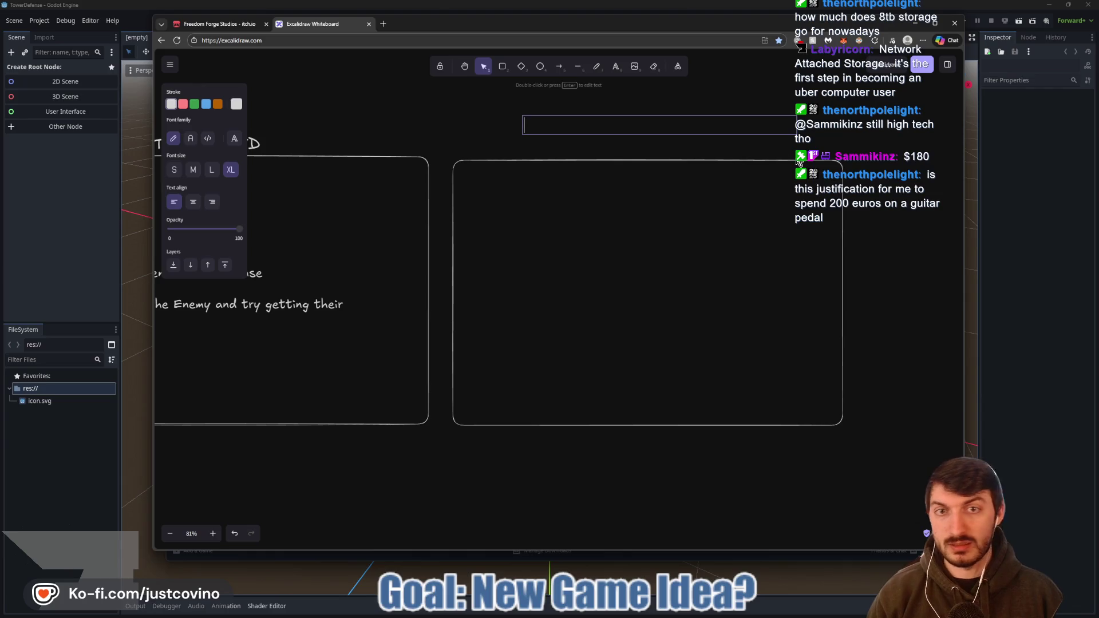
type("Resource Generation")
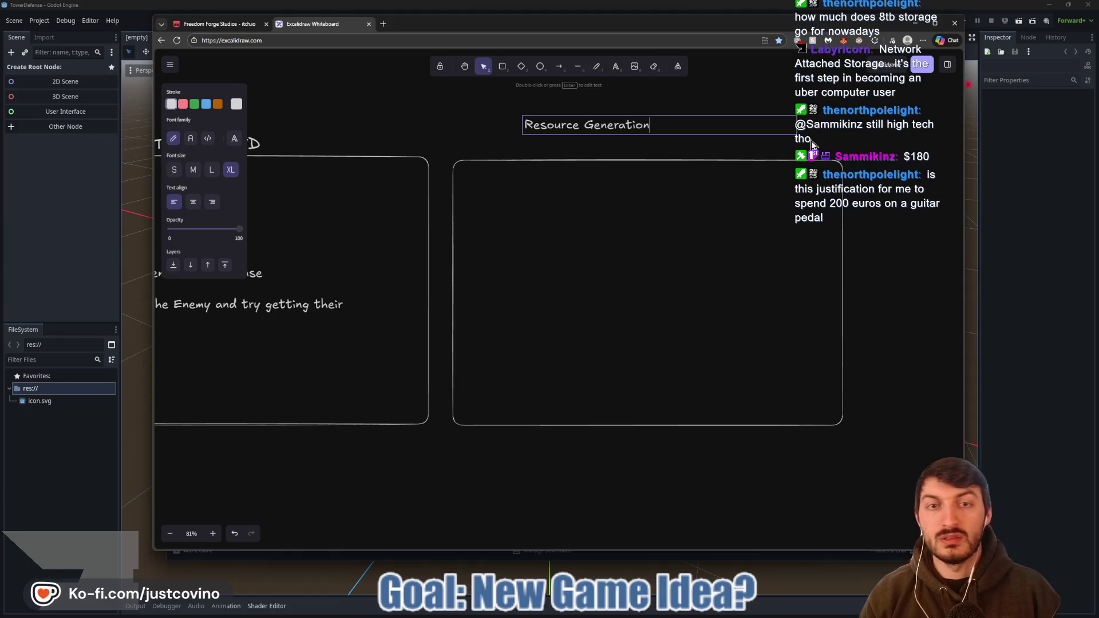
key("Escape")
left_click_drag(609, 125, 651, 143)
left_click(596, 183)
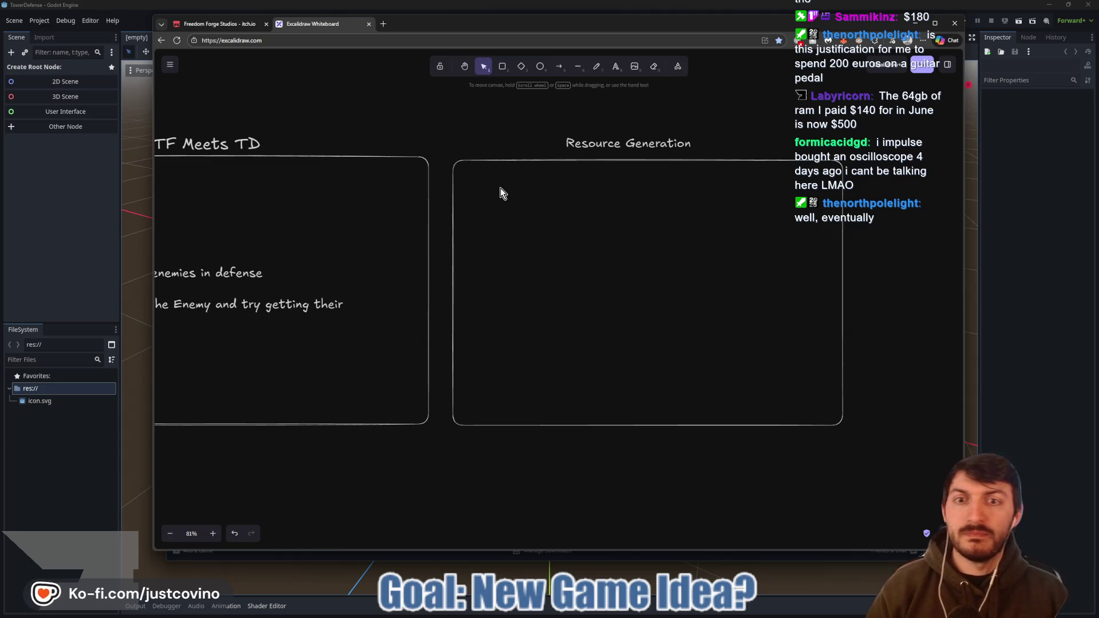
key("t")
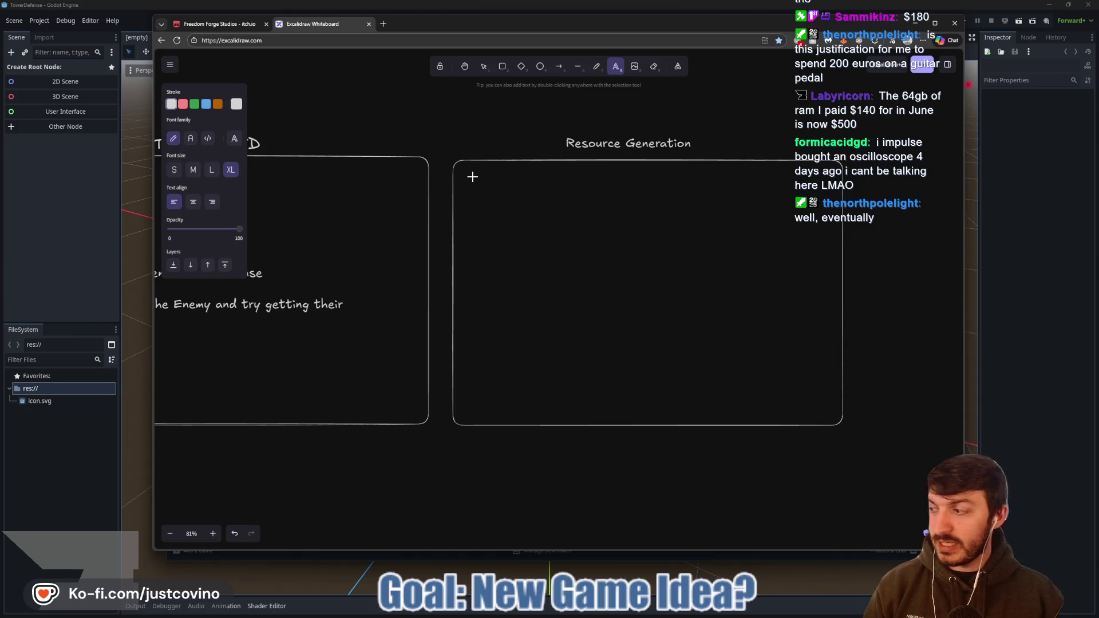
- Write 'Clash Royale: Bar Fills Automatically' inside the Resource Generation box
left_click(468, 173)
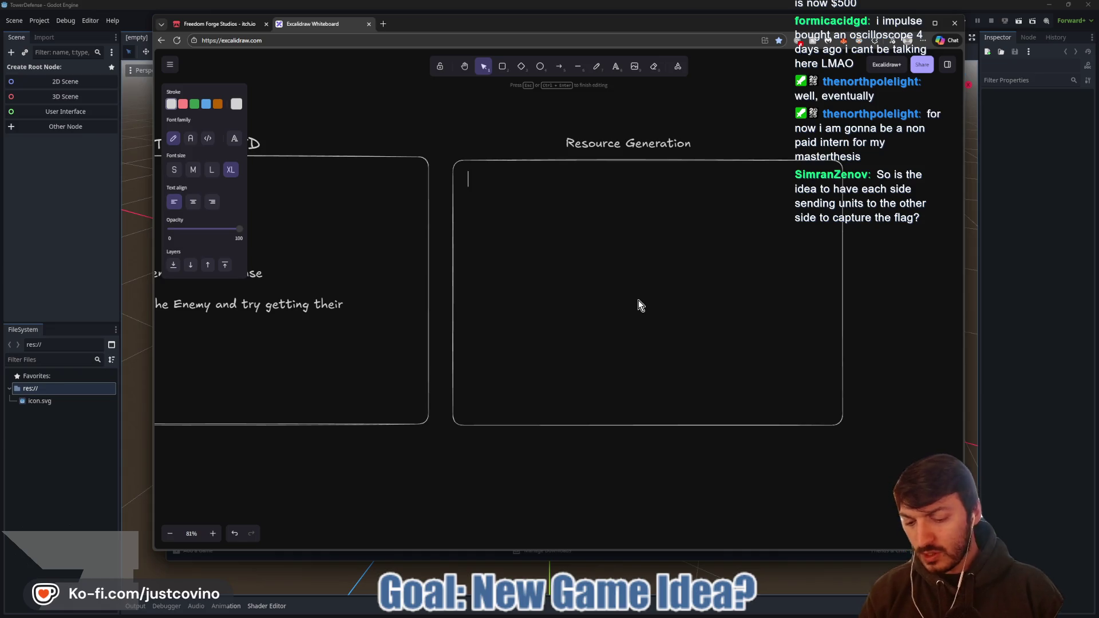
type("Simia")
key("BackSpace")
type("l")
key("BackSpace")
type("i")
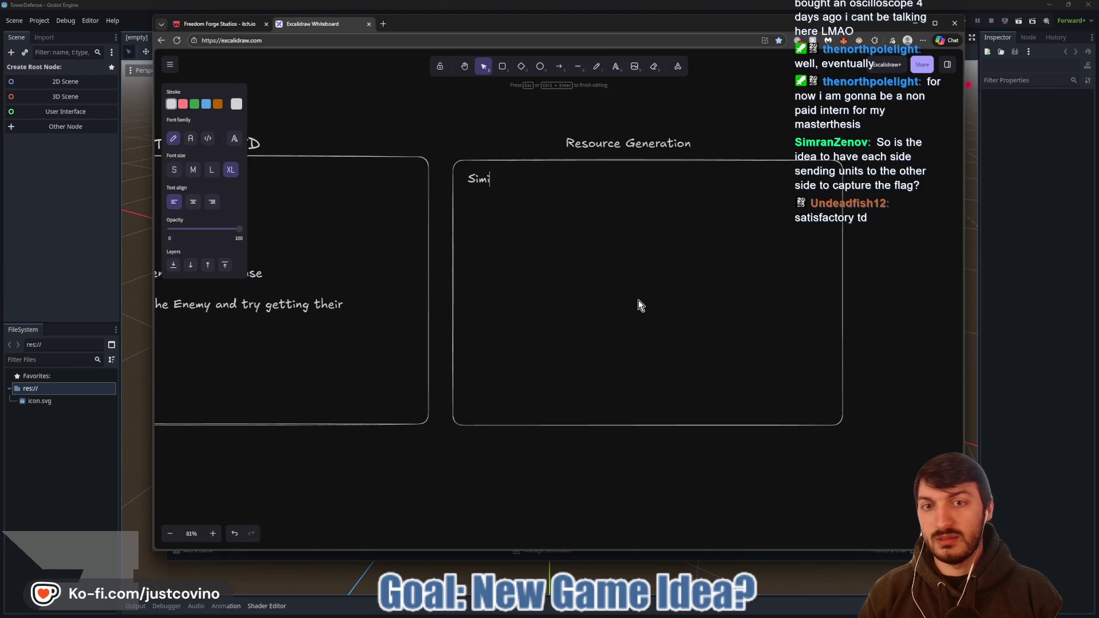
type("lar to Clash Royal")
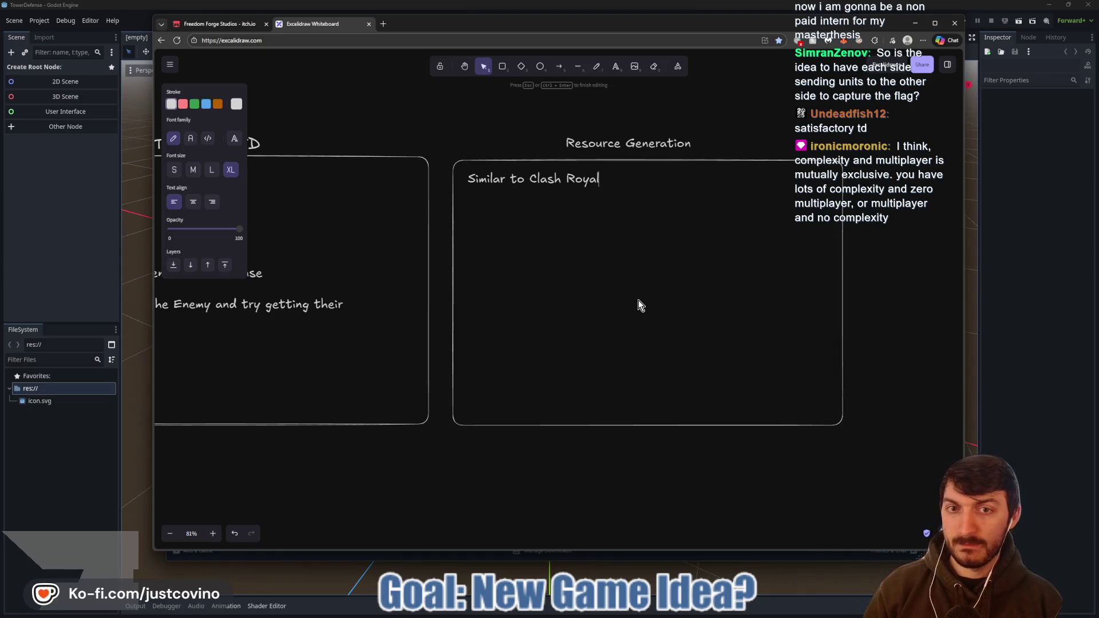
type("e")
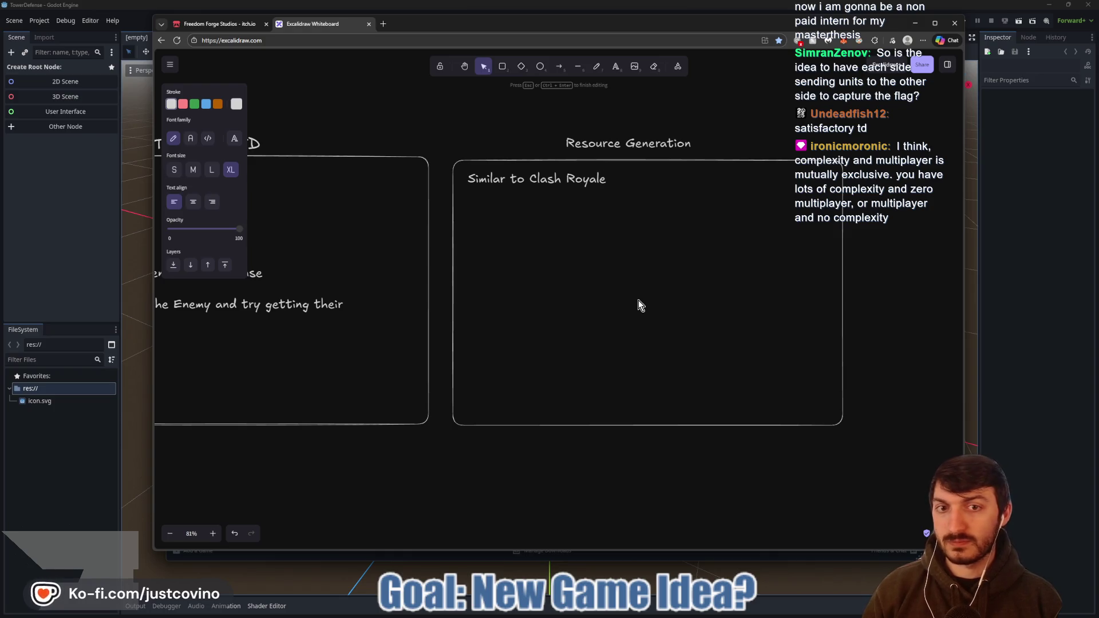
type(": ")
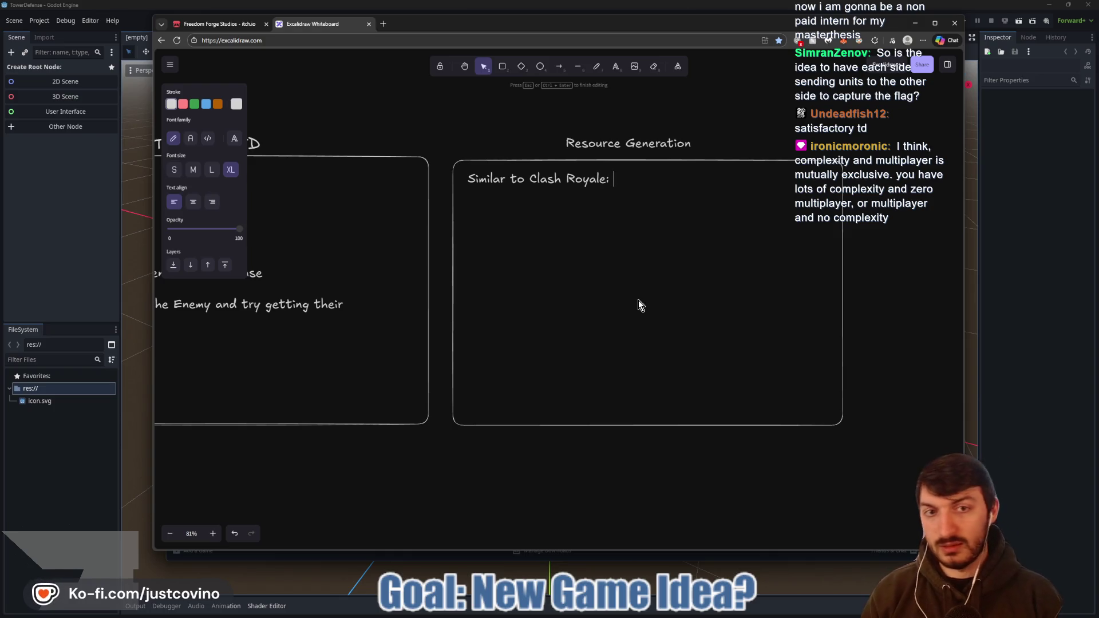
type("Bar Fills")
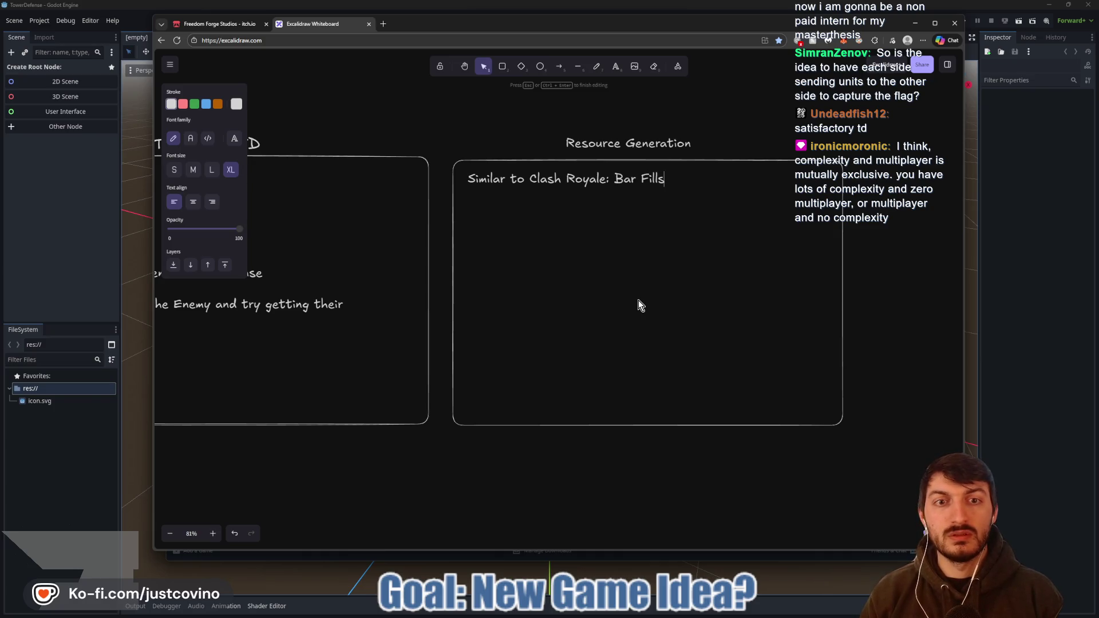
type(" Automatically")
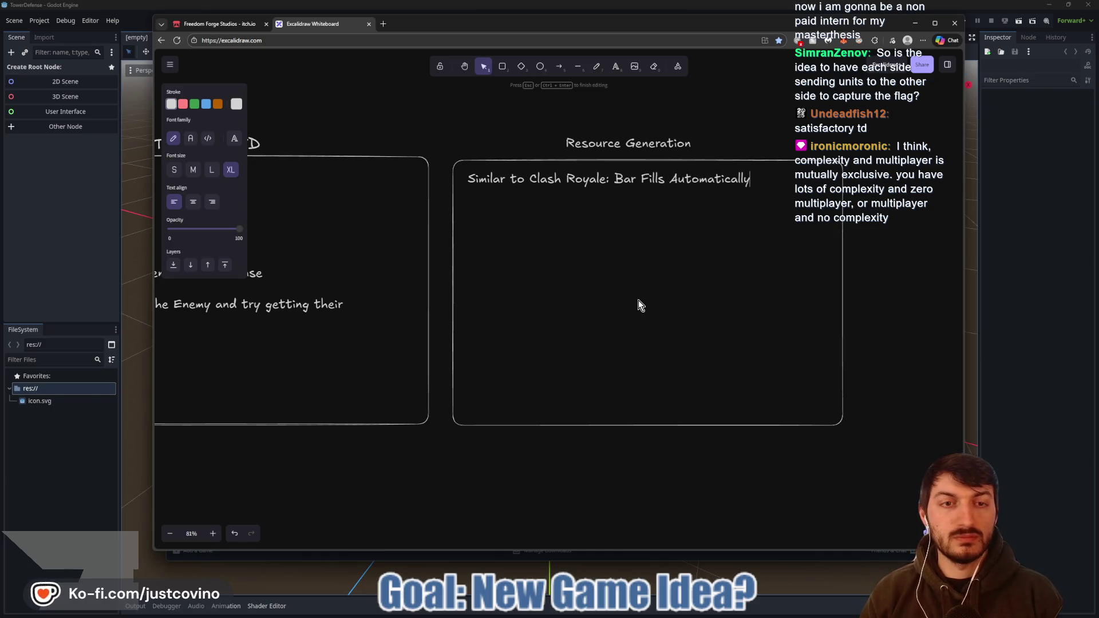
- Remove the stray 'Similar to' and add a second line, 'MOBA Style: Kill creeps to gain Gold'
key("Return")
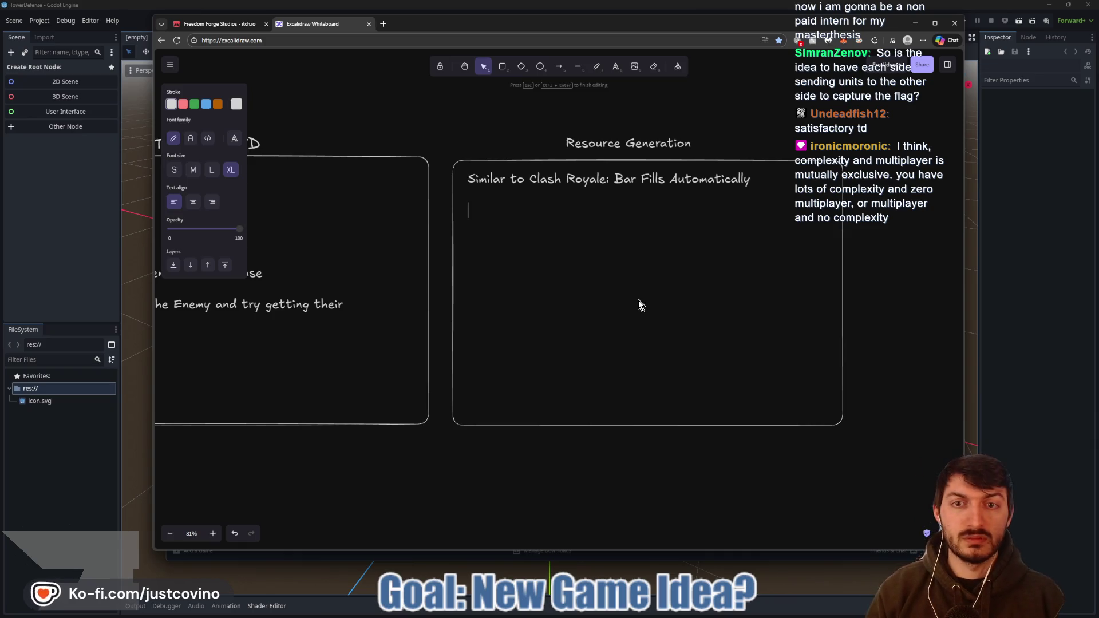
type("Similar to")
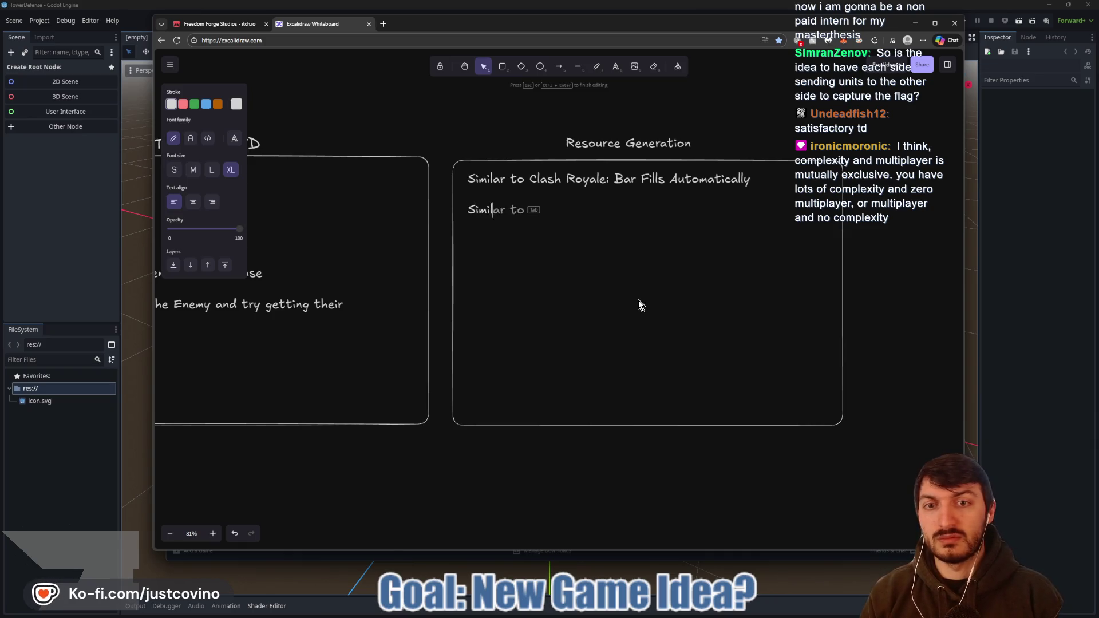
key("BackSpace")
key("BackSpace")
key("BackSpace")
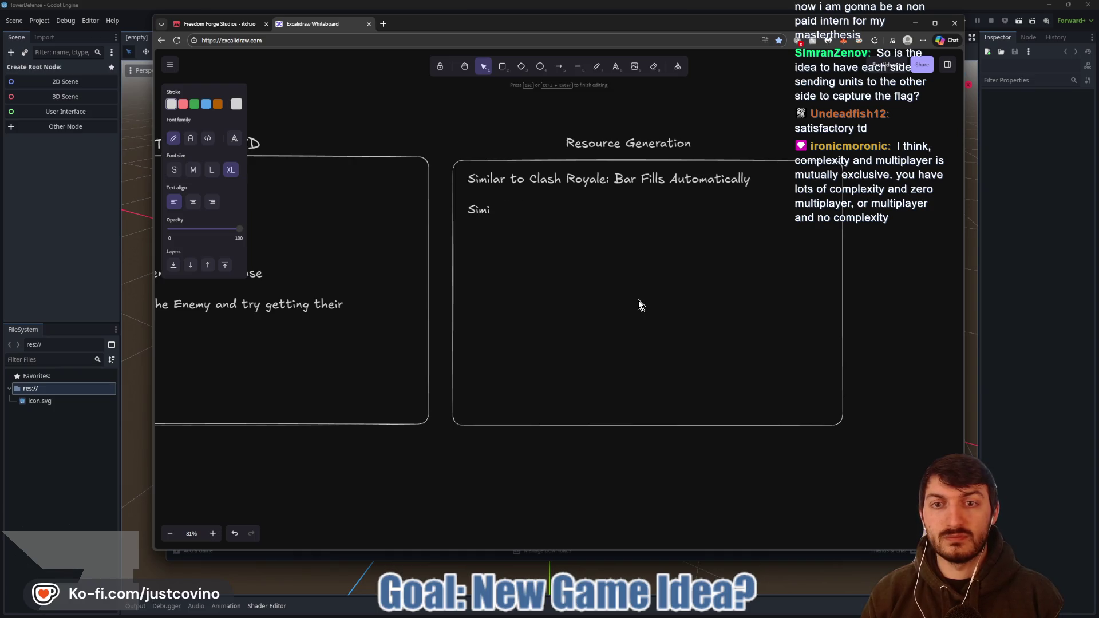
key("Up")
key("Right")
key("Right")
key("Right")
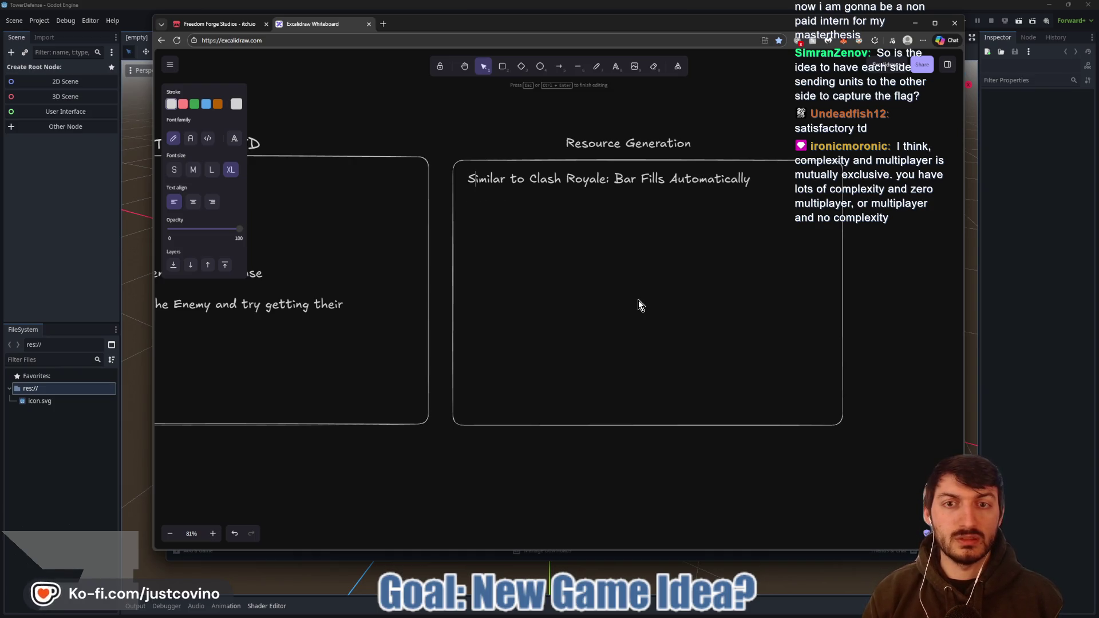
key("Delete")
key("Delete")
key("Delete")
key("BackSpace")
key("BackSpace")
key("BackSpace")
key("BackSpace")
key("BackSpace")
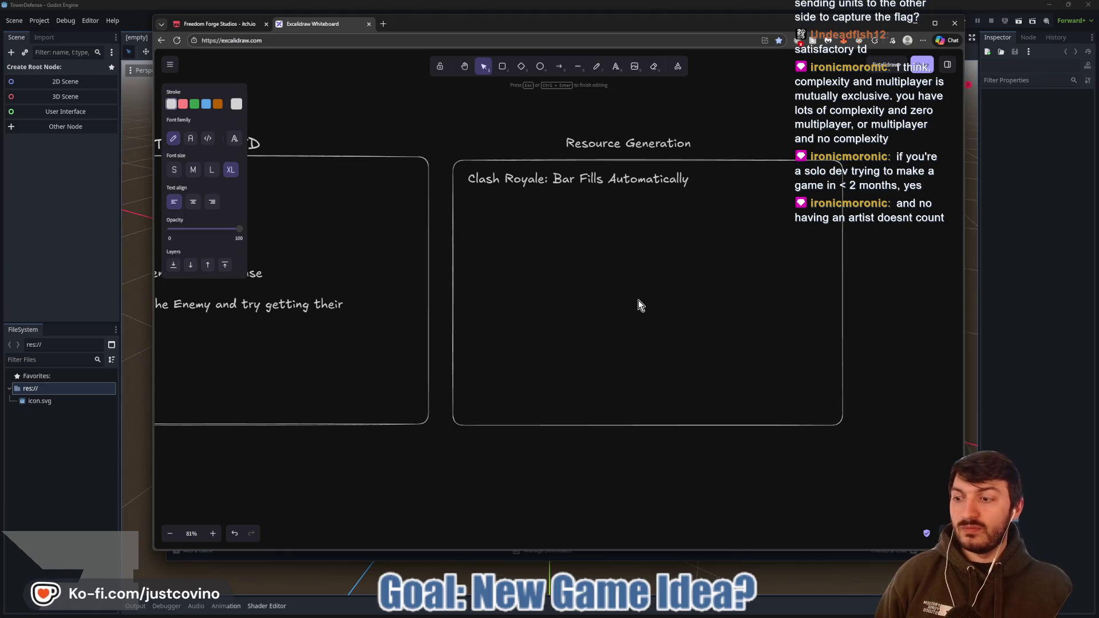
type("MO")
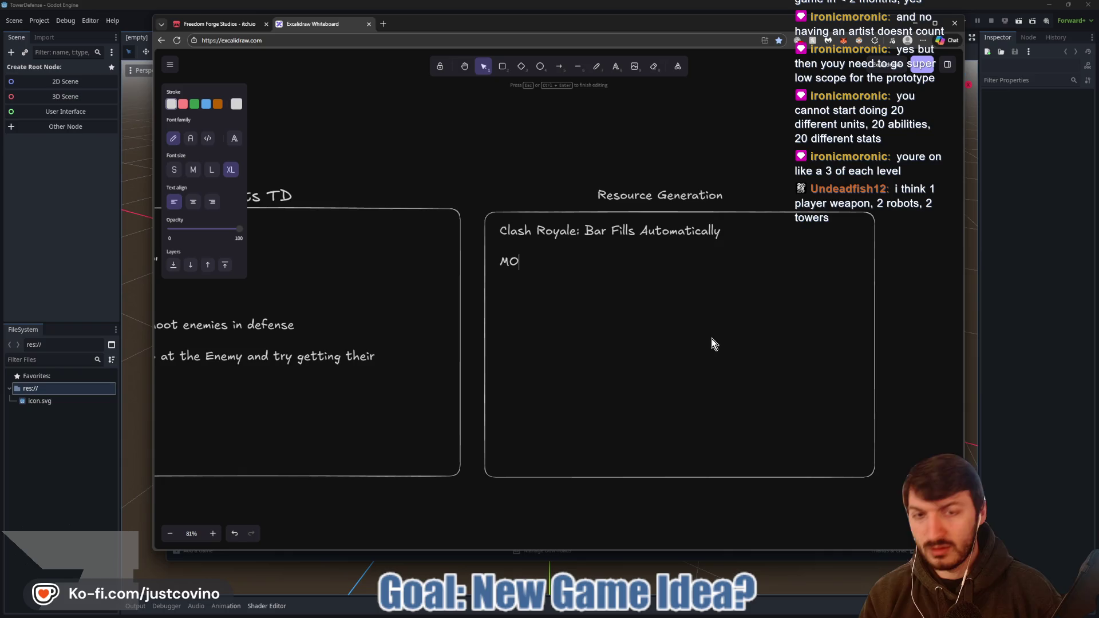
type("BA Style: Kill creeps to gain Gold")
- Add a Mining line about using a resource collector to gain resources
key("Return")
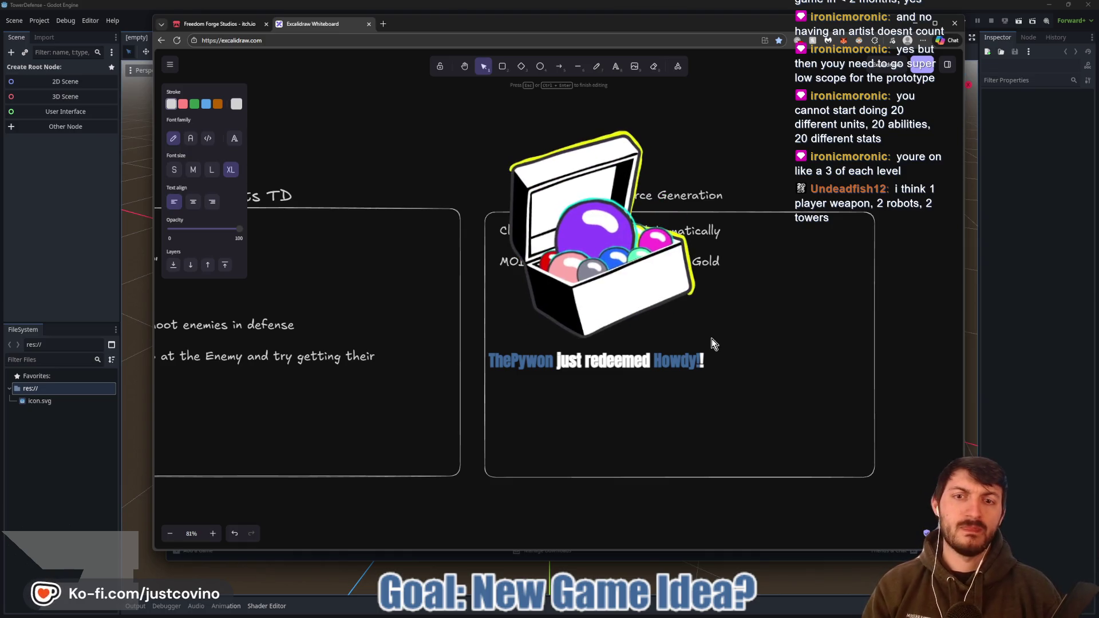
type("Mining:")
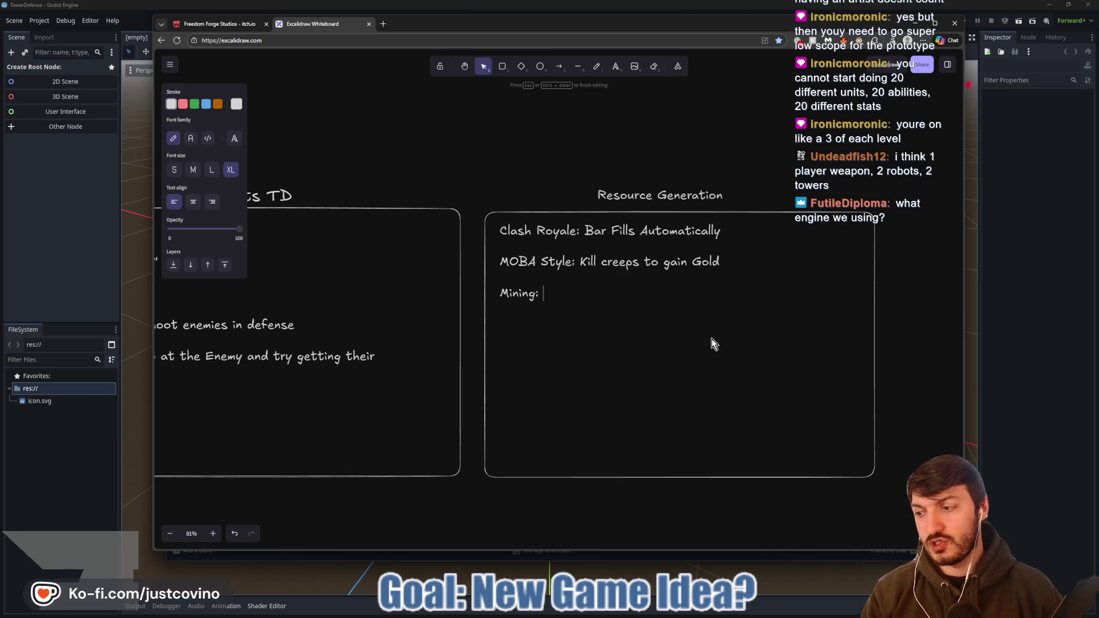
type(" Use")
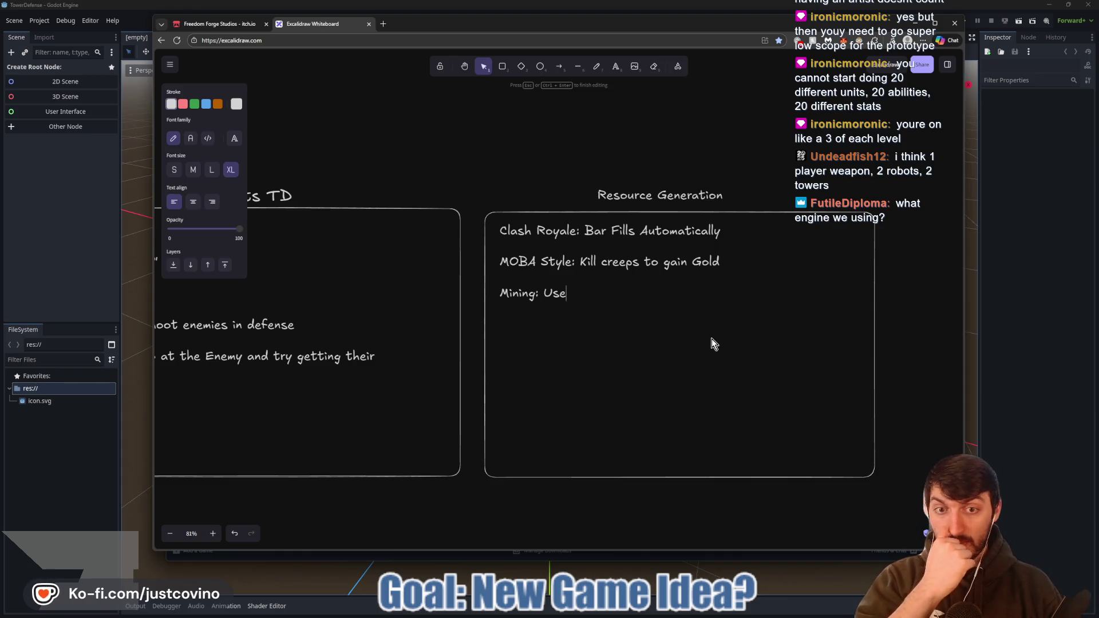
type(" resource ")
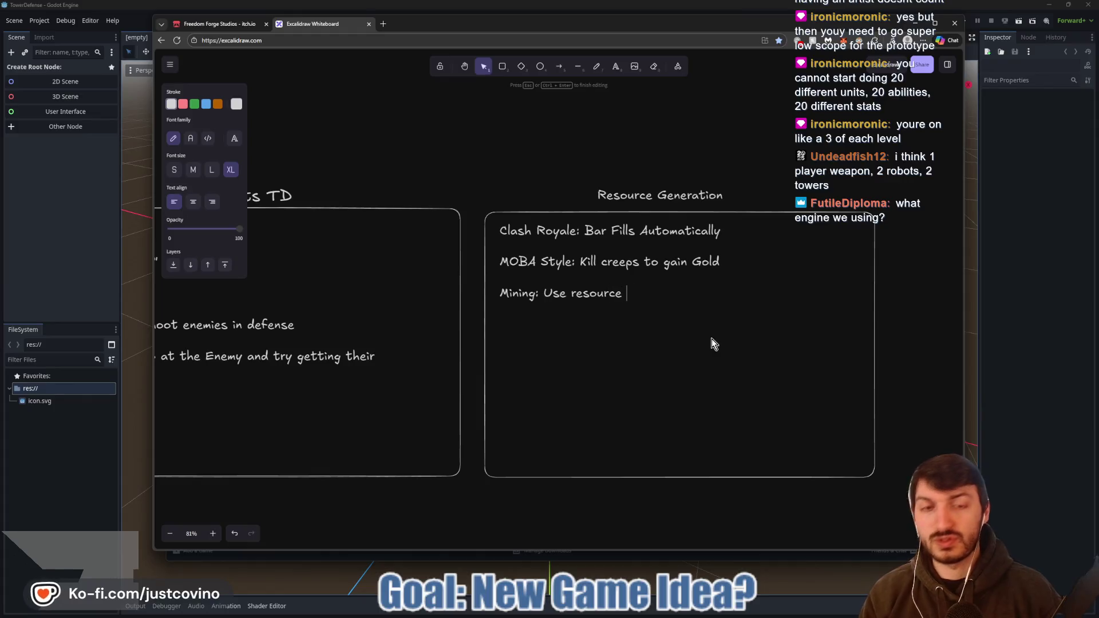
type("collector (can")
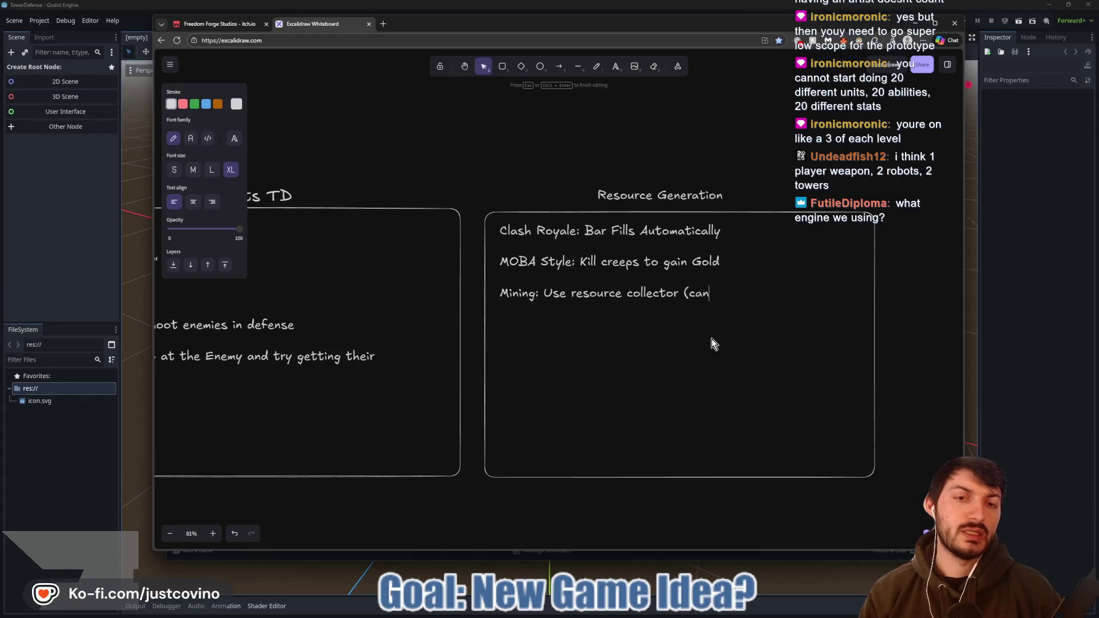
type(" be broken)")
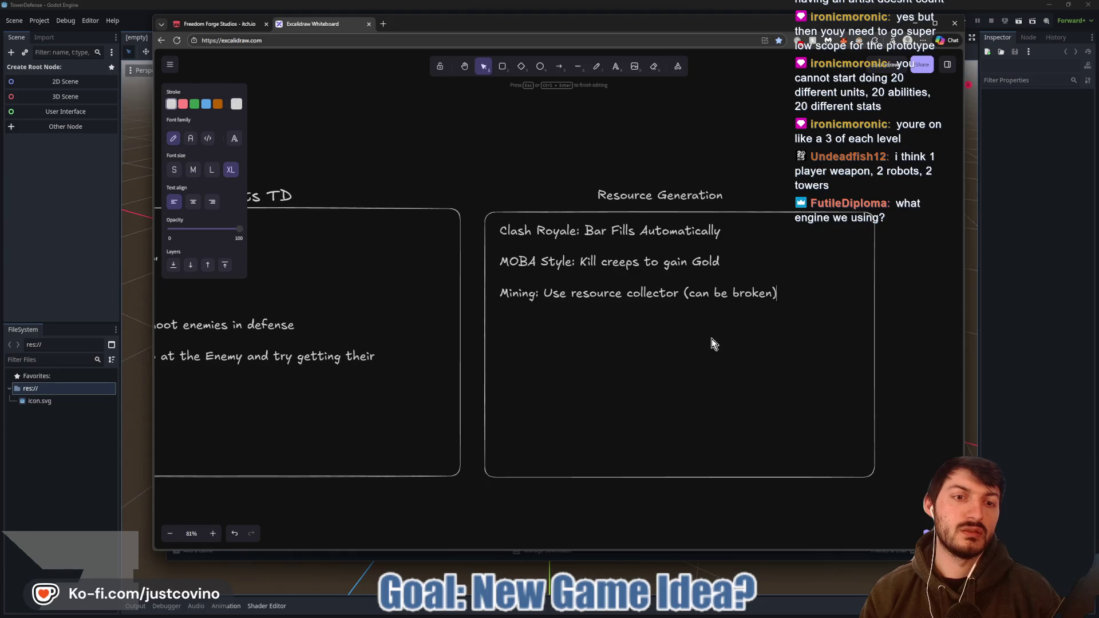
type(" to gain ")
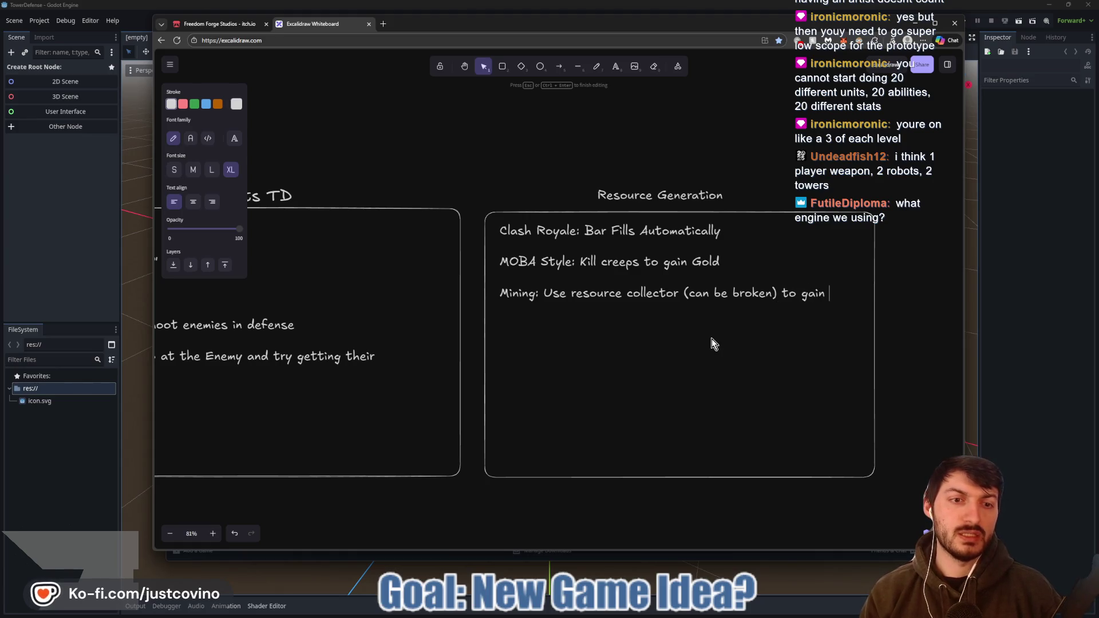
type("resources")
key("BackSpace")
key("BackSpace")
key("BackSpace")
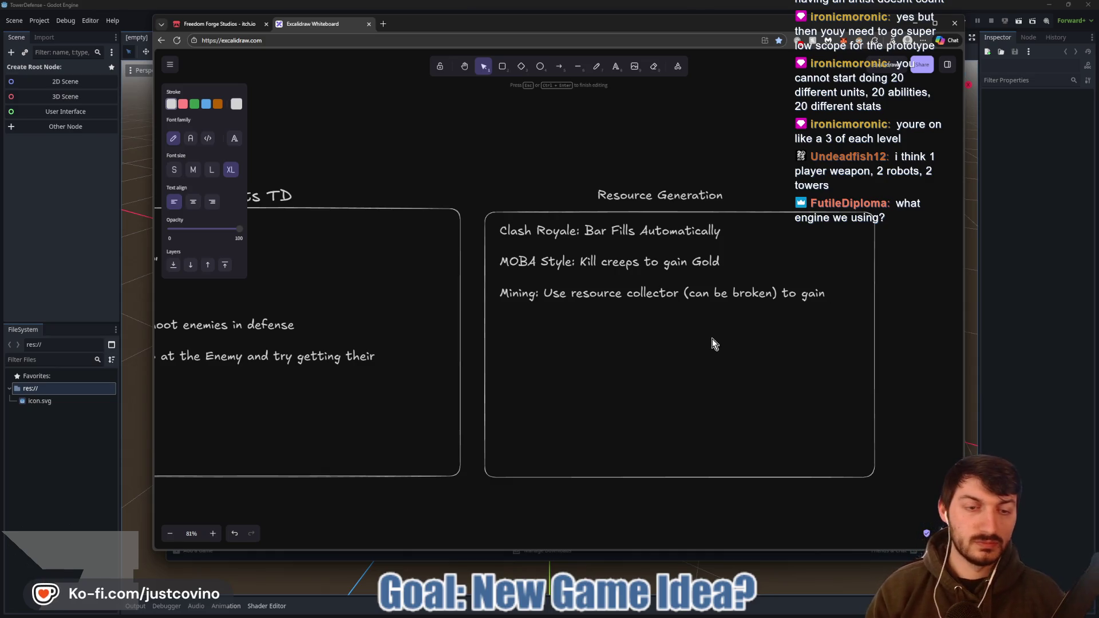
key("F12")
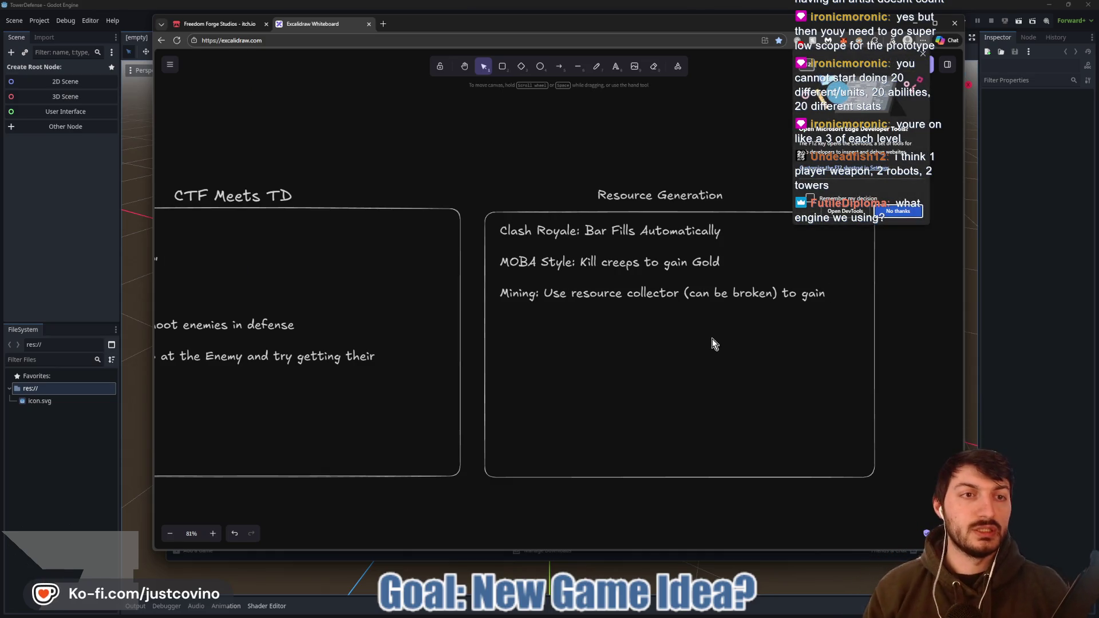
- Re-edit the list to delete the '(can be broken)' remark from the Mining line
double_click(819, 292)
key("ctrl+a")
left_click(824, 293)
key("BackSpace")
key("BackSpace")
key("BackSpace")
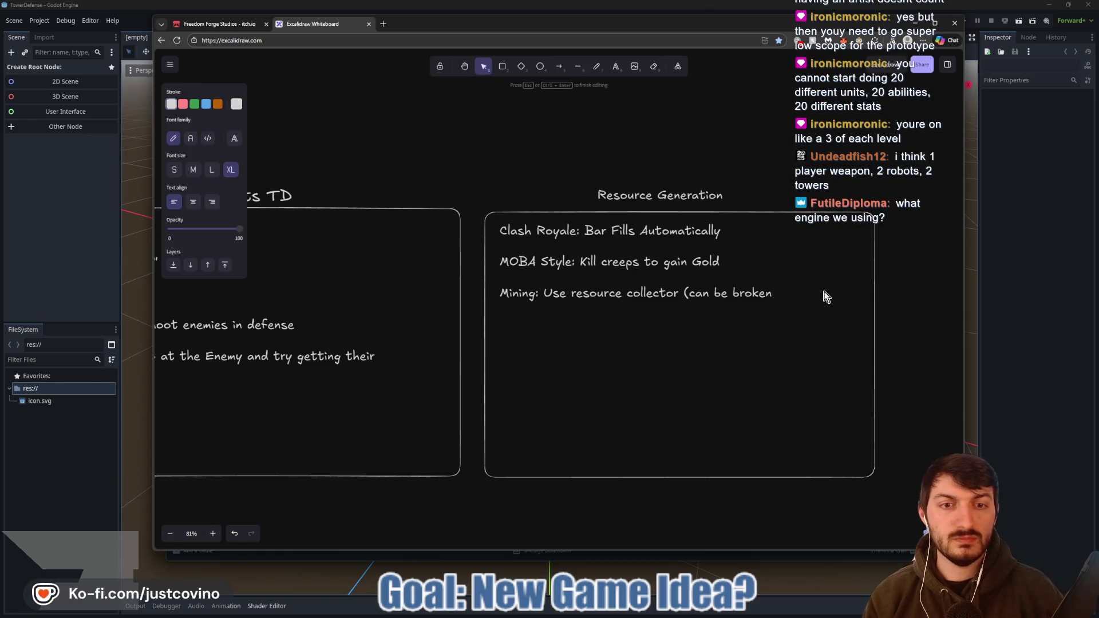
type("o gain resources")
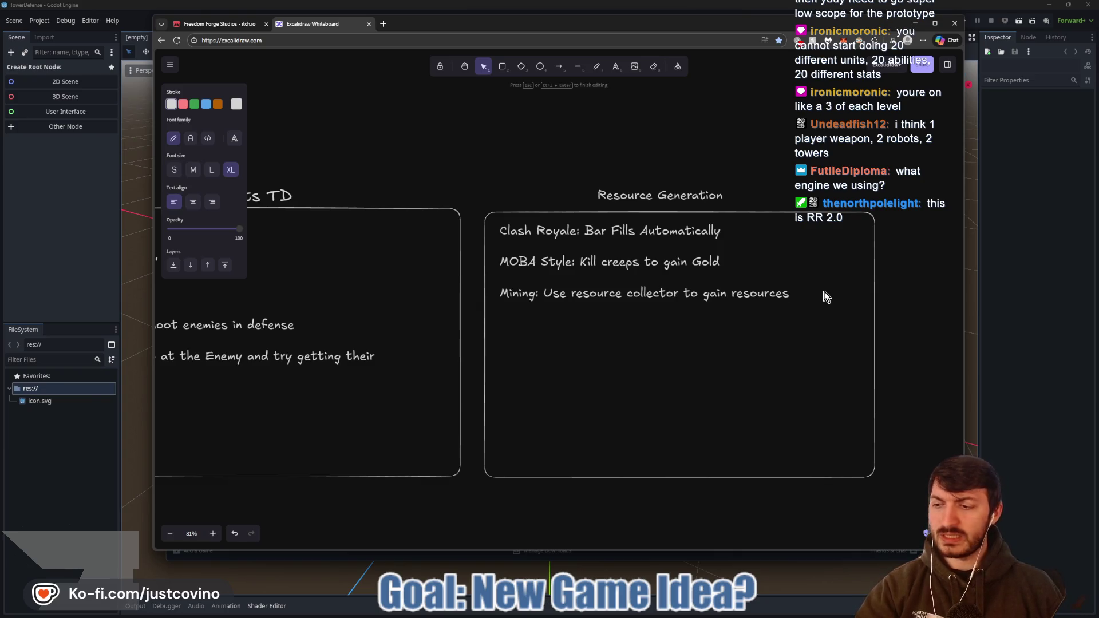
key("Return")
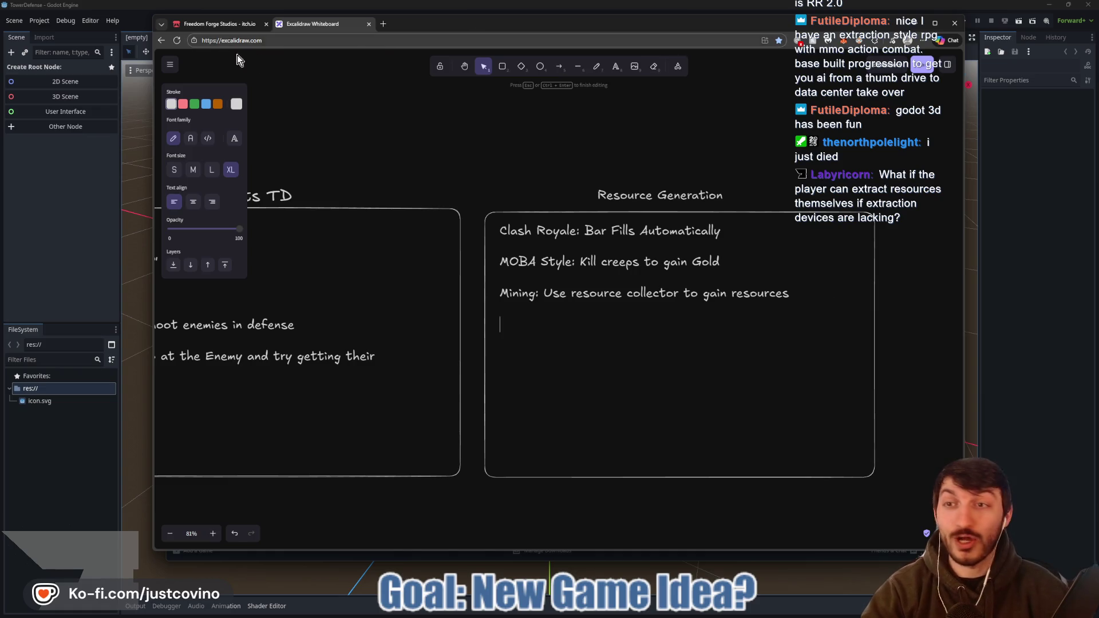
left_click(216, 24)
- Scroll through the studio's itch.io game listing, then go back to the whiteboard
scroll(751, 259, "down", 4)
scroll(752, 259, "up", 4)
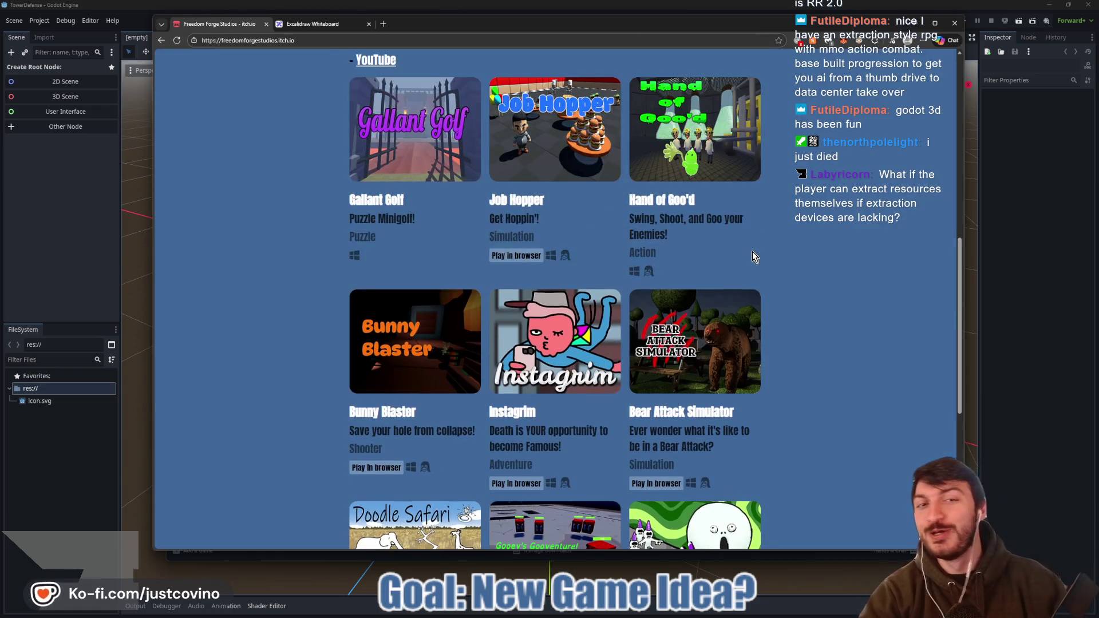
scroll(754, 253, "up", 3)
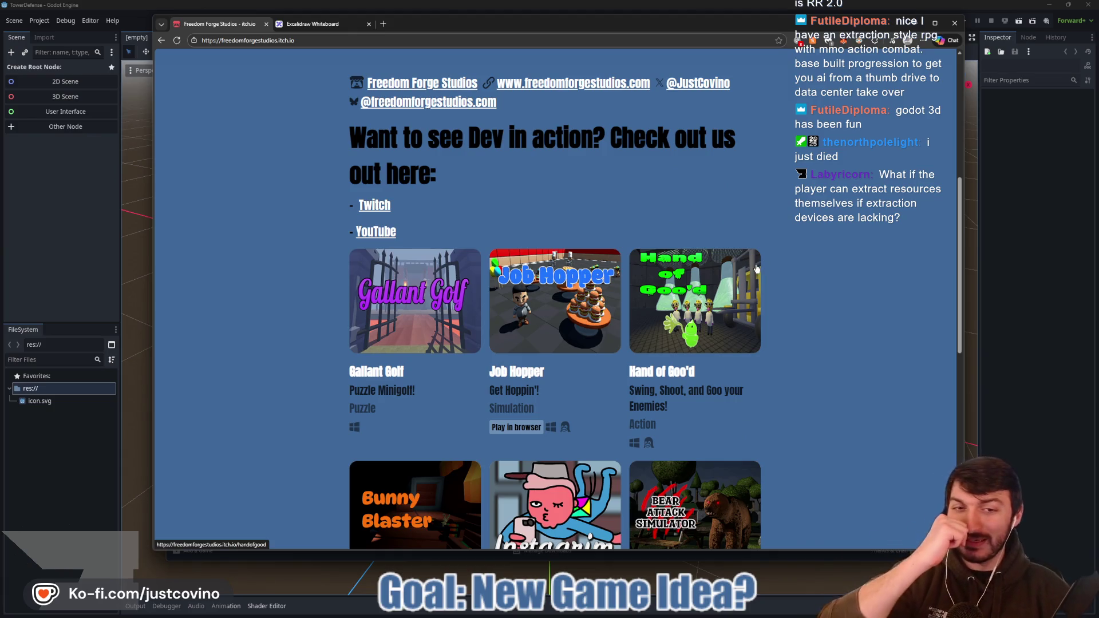
scroll(755, 269, "down", 3)
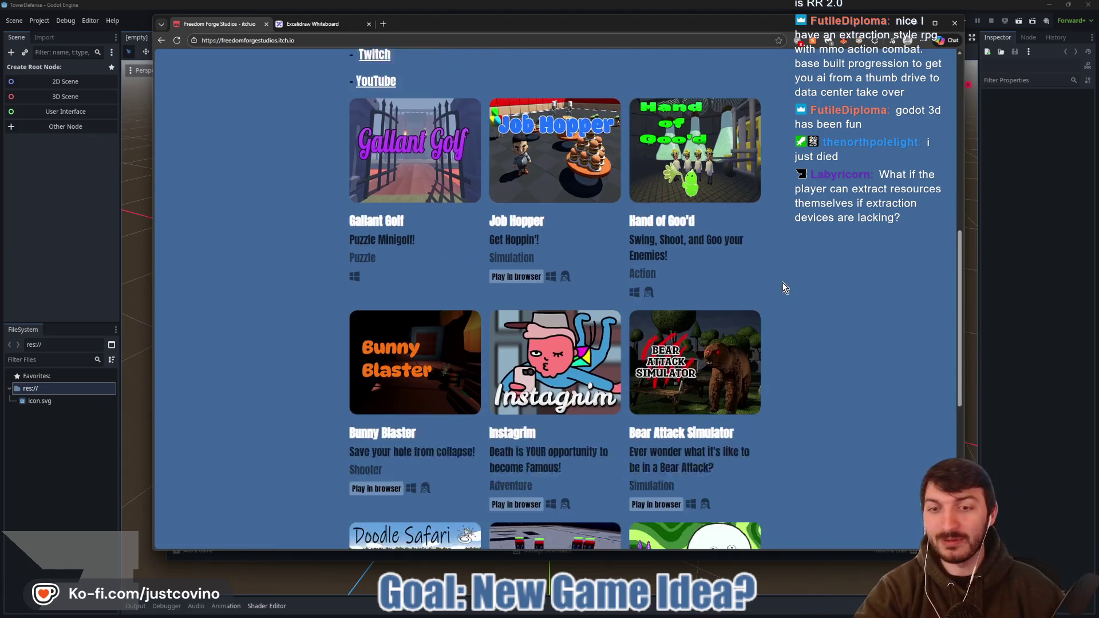
scroll(801, 278, "down", 2)
scroll(825, 258, "up", 5)
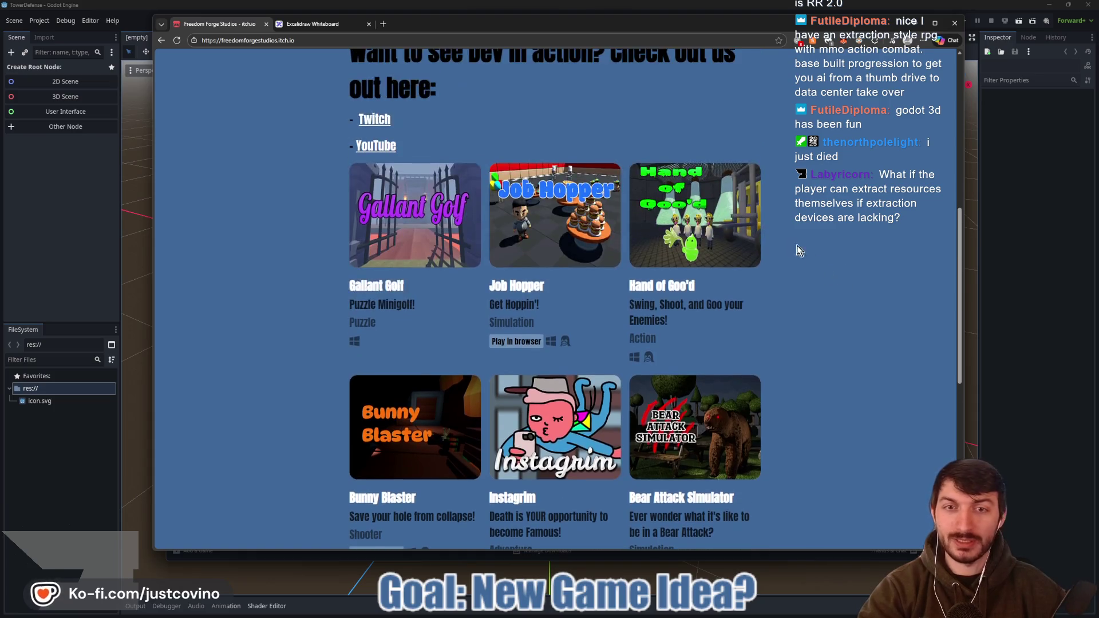
left_click(301, 24)
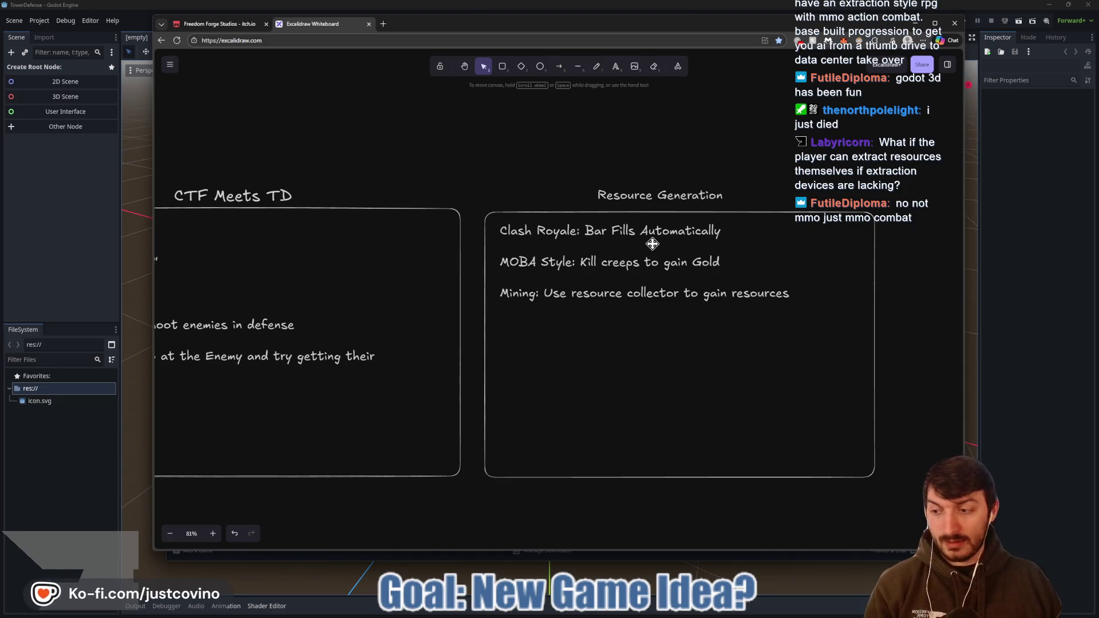
- Add the sub-point '- Play can also get resources themselves' under Mining and widen the browser window
left_click(726, 293)
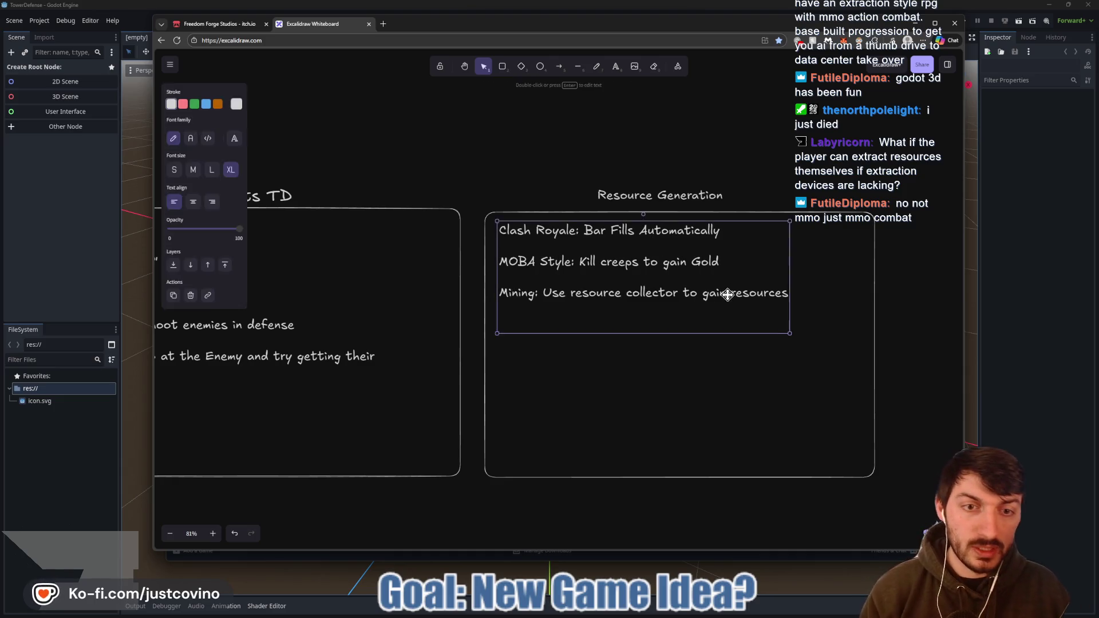
left_click_drag(689, 286, 696, 295)
double_click(696, 294)
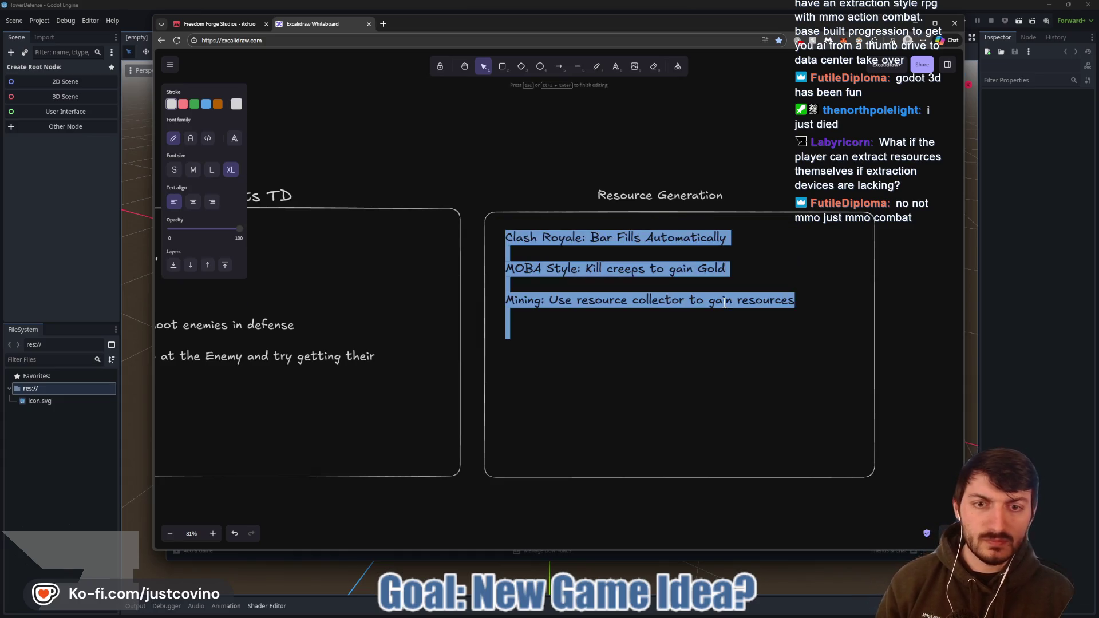
key("Escape")
double_click(798, 303)
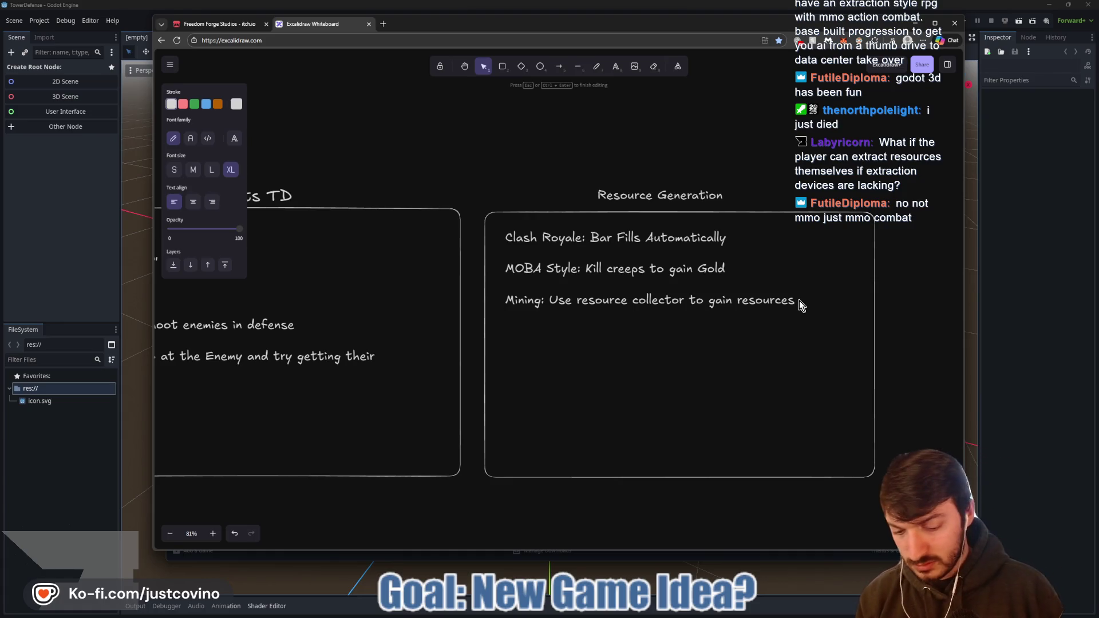
type("- Playcan also get re")
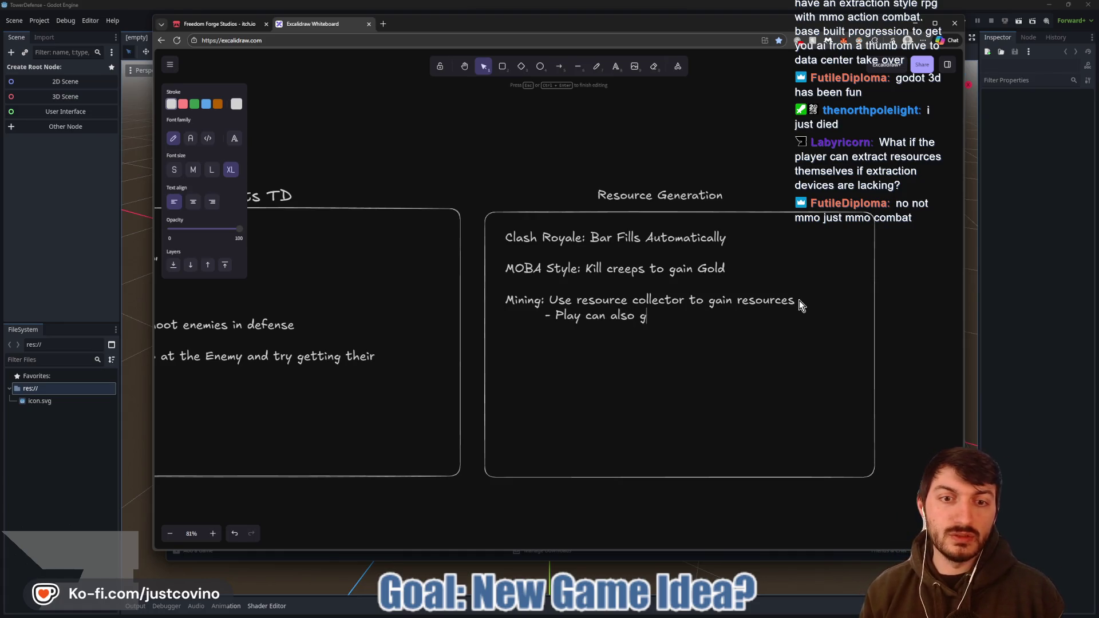
type("s")
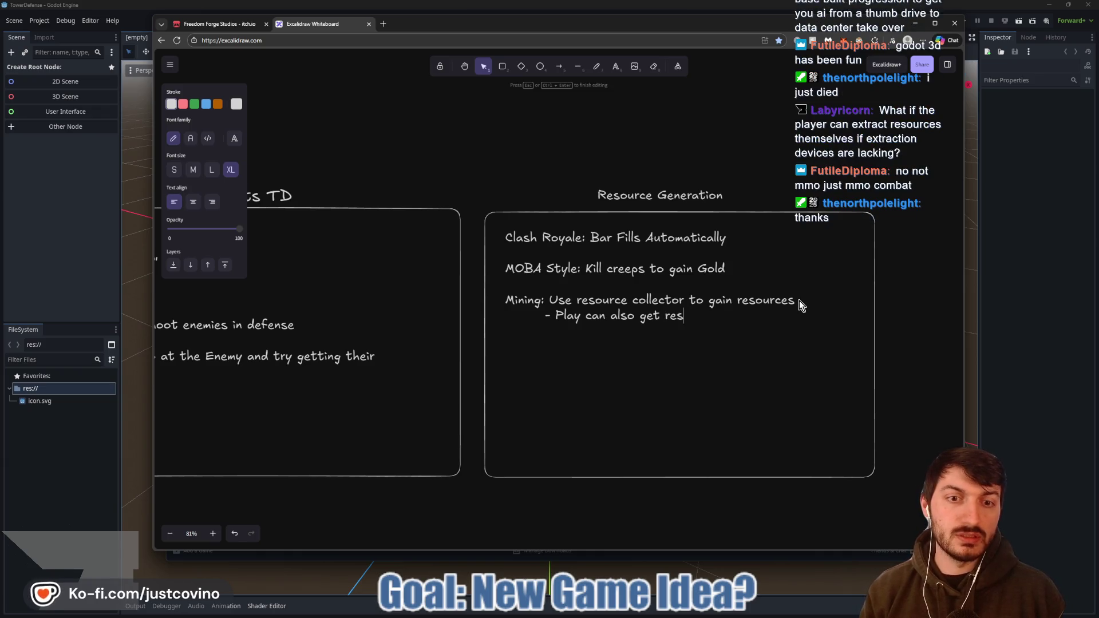
type("ources themselves")
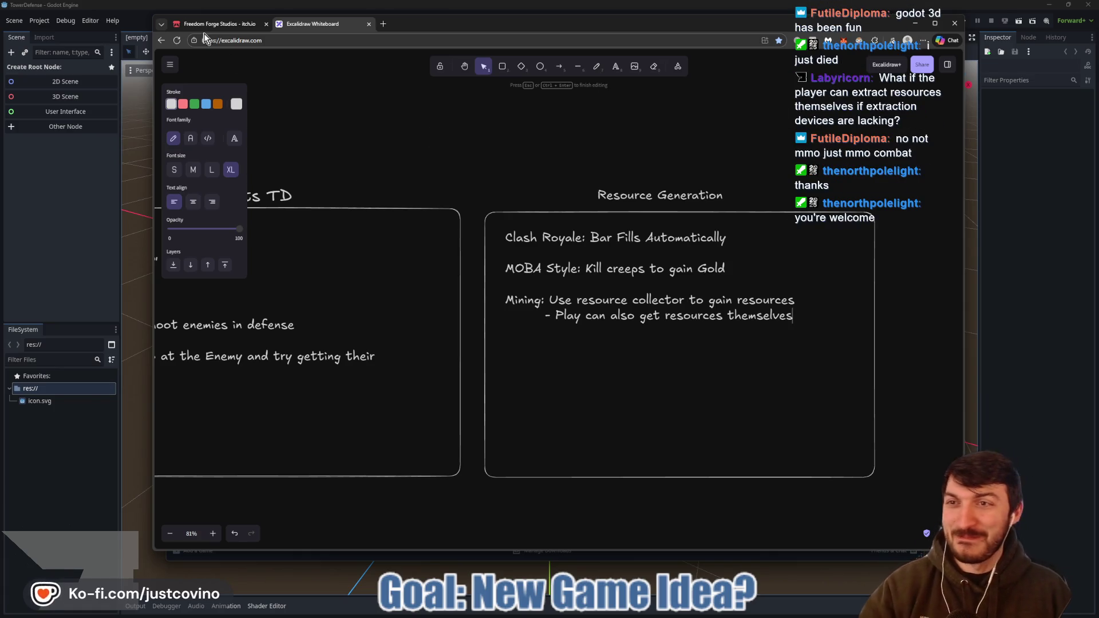
left_click_drag(155, 551, 59, 578)
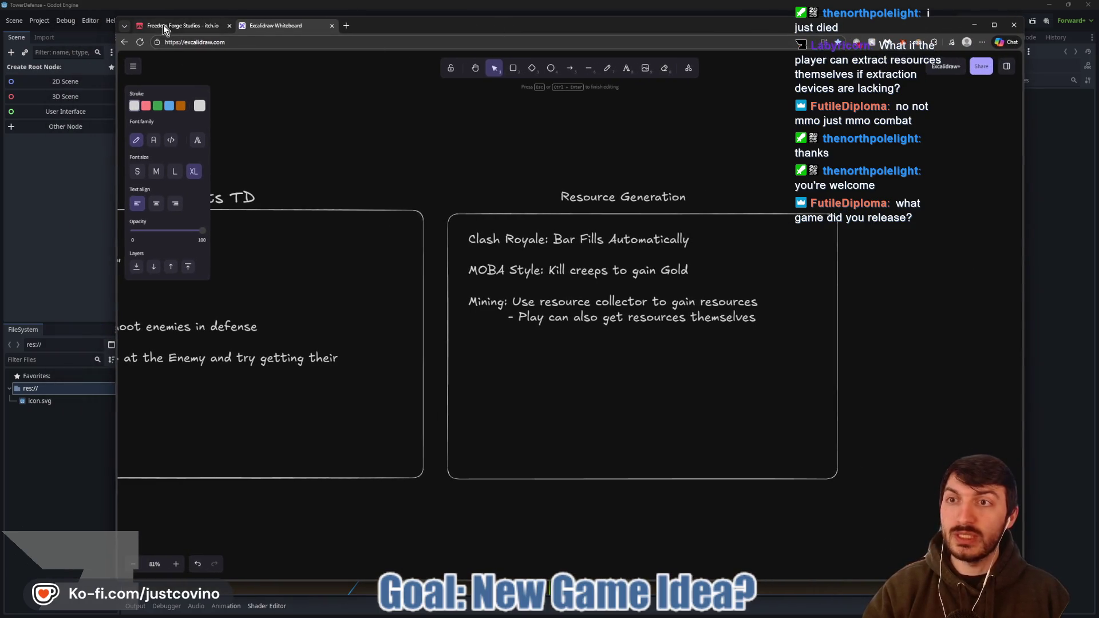
- Open the Gallant Golf game page on itch.io and copy its address
left_click(162, 25)
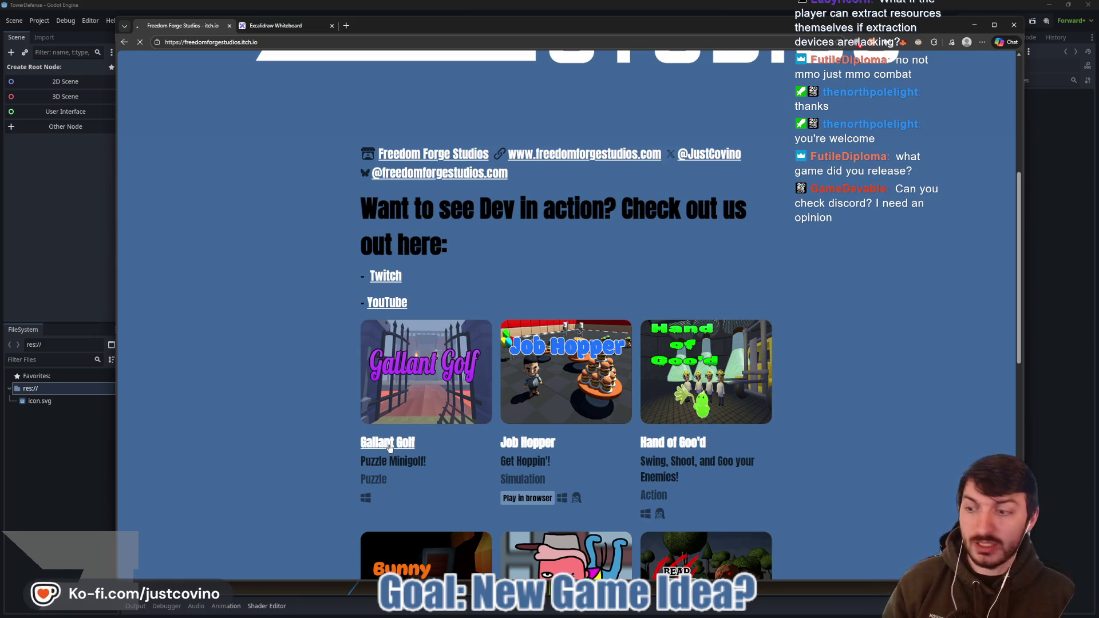
left_click(412, 378)
left_click(299, 44)
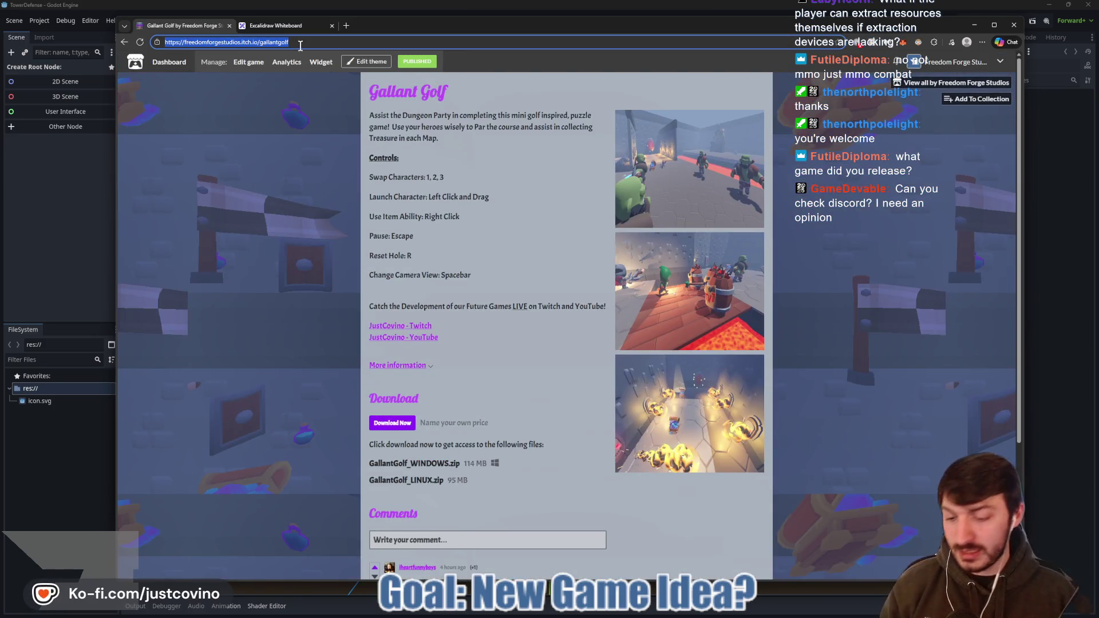
key("alt+Tab")
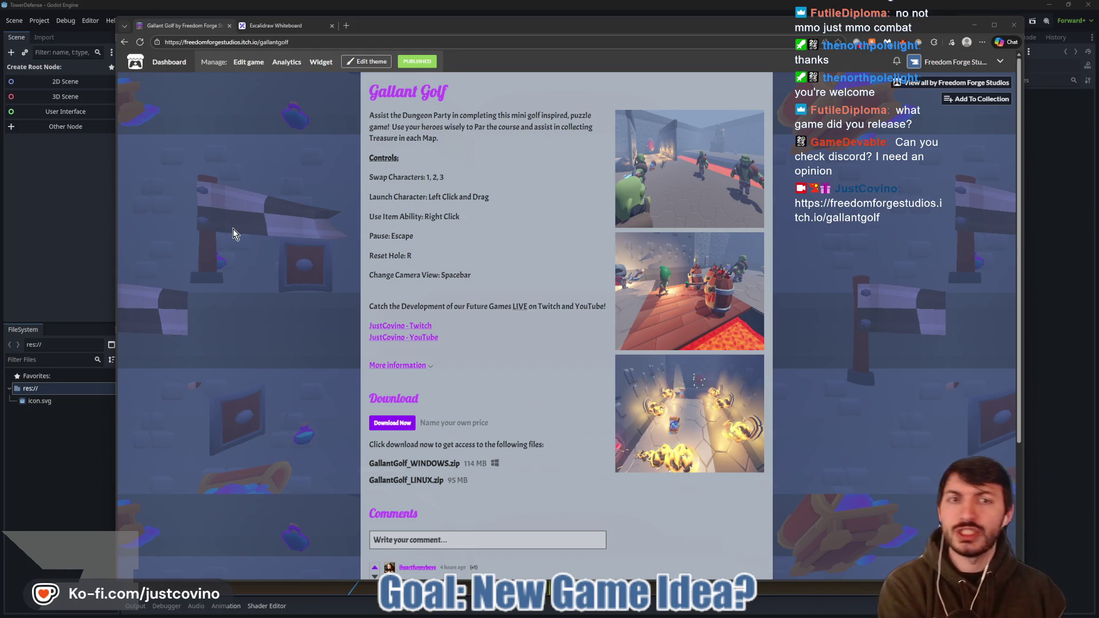
scroll(315, 240, "down", 3)
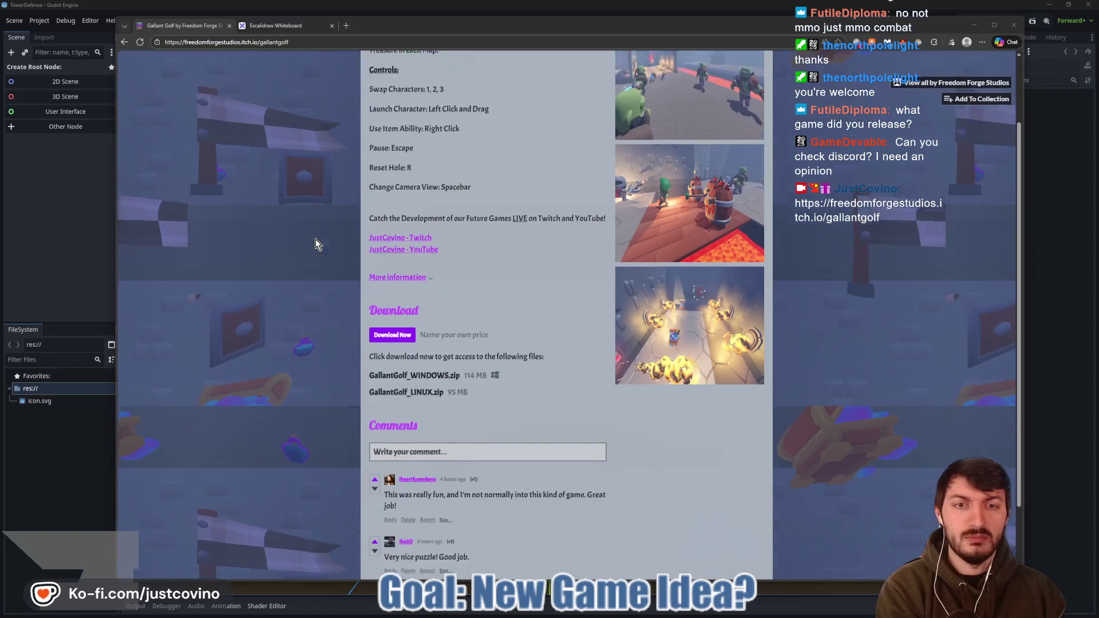
scroll(303, 237, "up", 3)
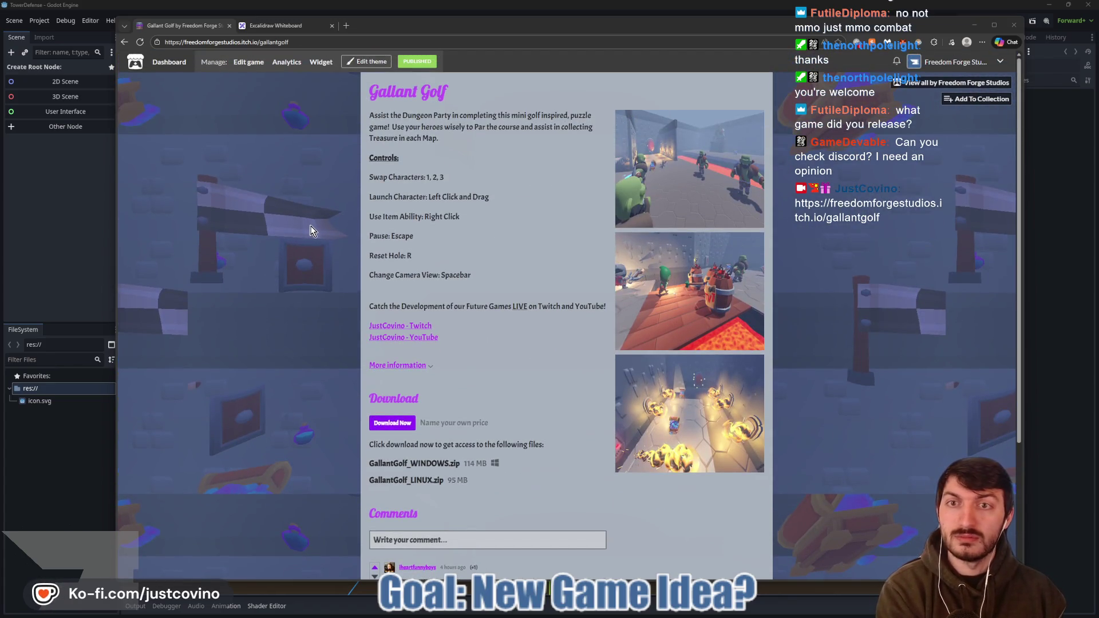
- Go back to the studio's game listing, return to the whiteboard, and bring up Discord
left_click(120, 42)
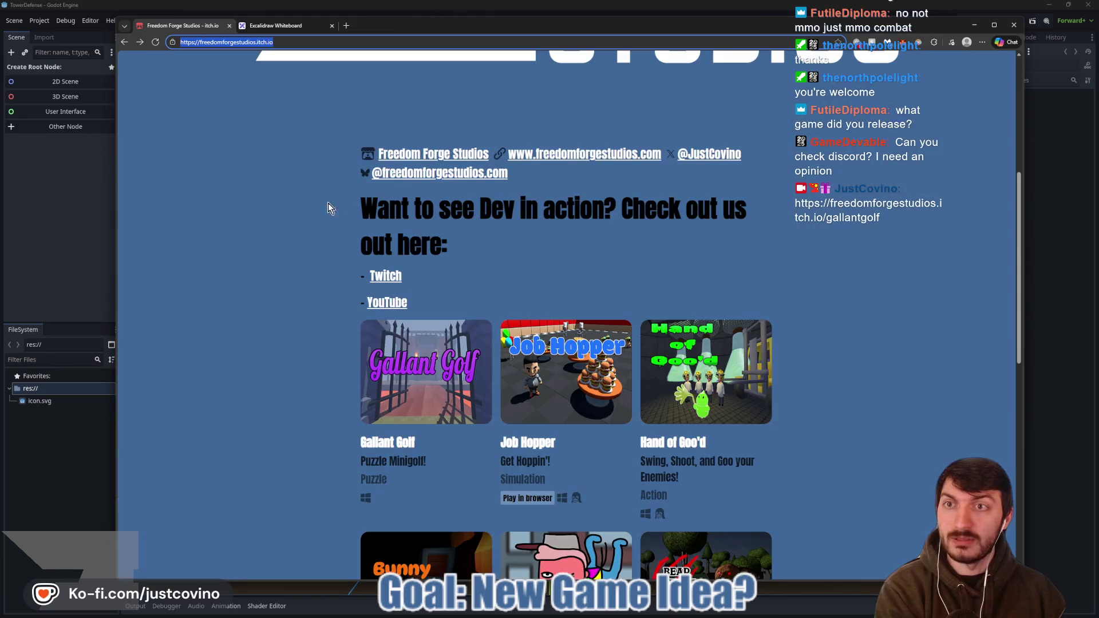
left_click(289, 26)
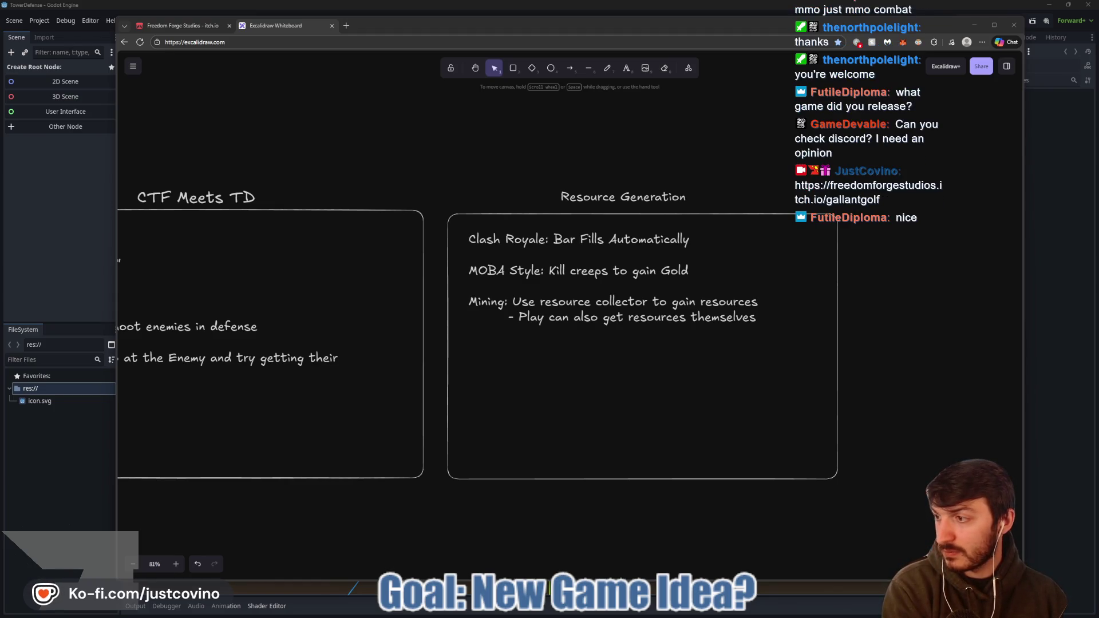
left_click(64, 136)
left_click_drag(595, 123, 613, 121)
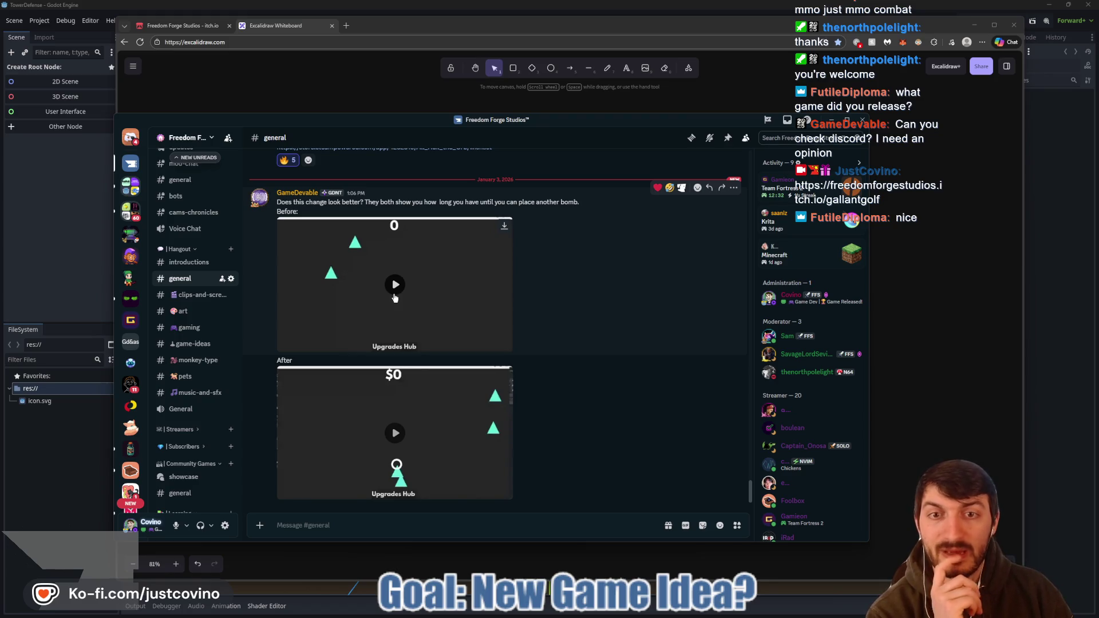
left_click(395, 296)
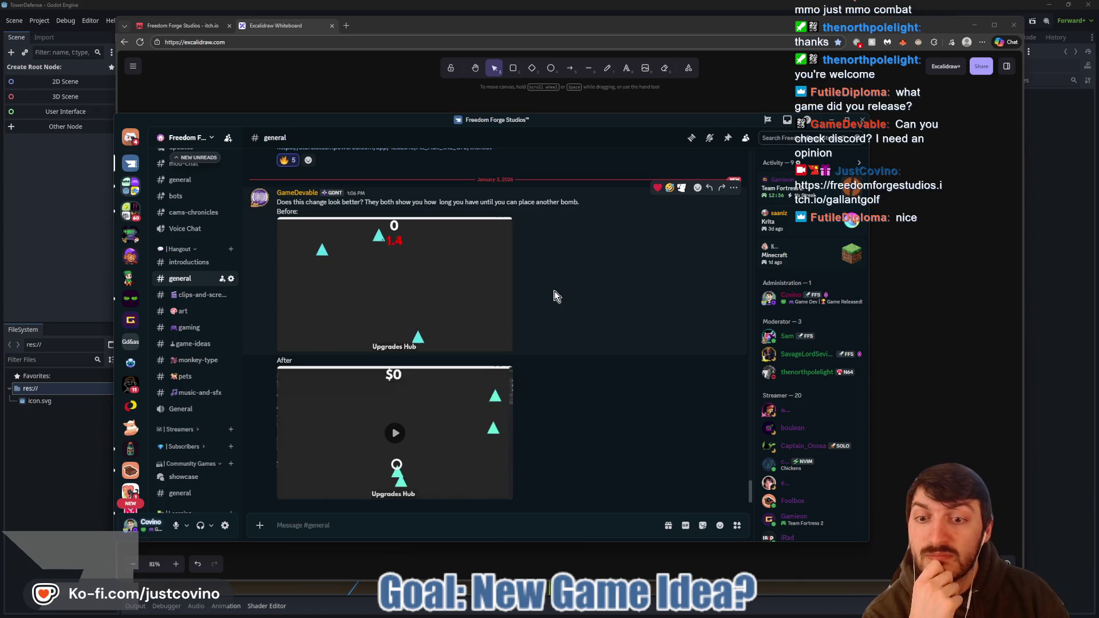
left_click(372, 293)
left_click(365, 298)
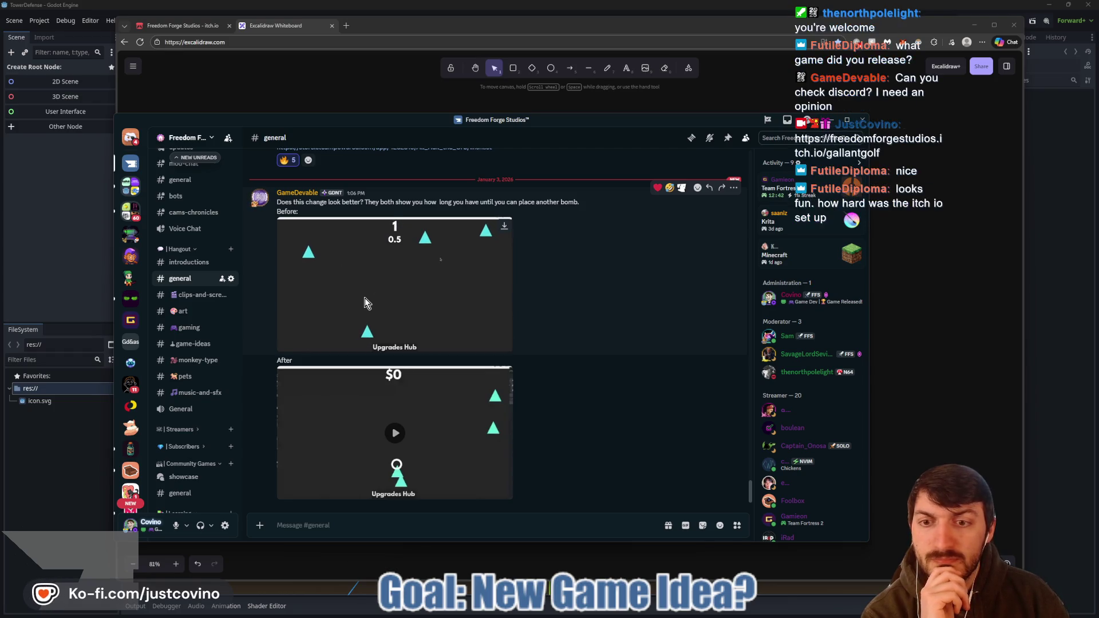
left_click(366, 297)
left_click(395, 433)
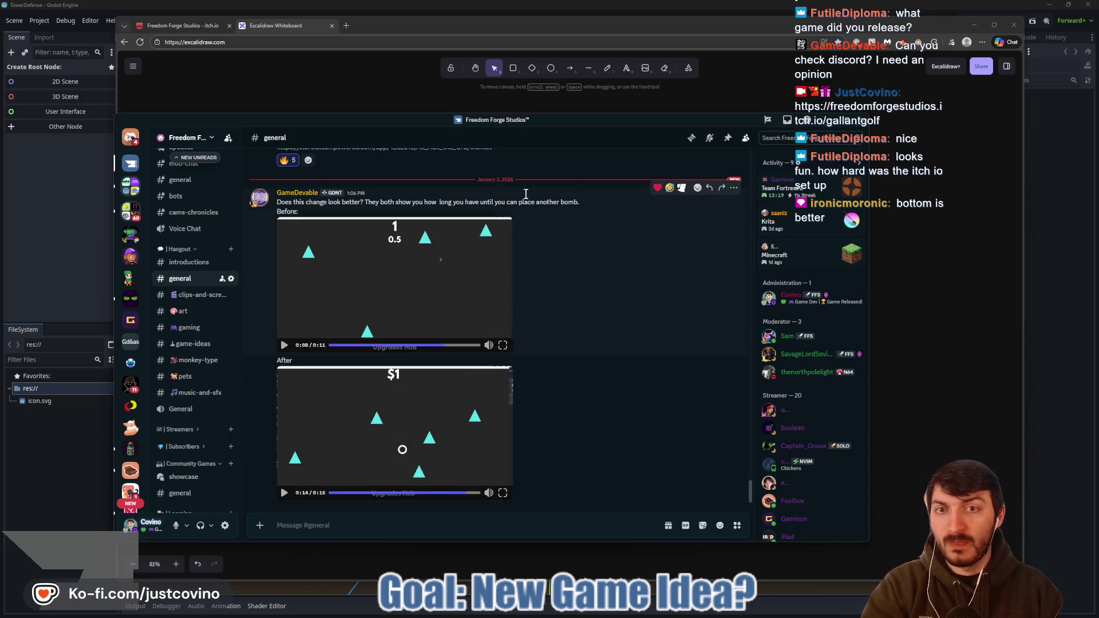
mouse_move(497, 122)
left_mouse_down()
mouse_move(423, 108)
mouse_move(427, 124)
mouse_move(0, 178)
mouse_move(0, 188)
left_mouse_up()
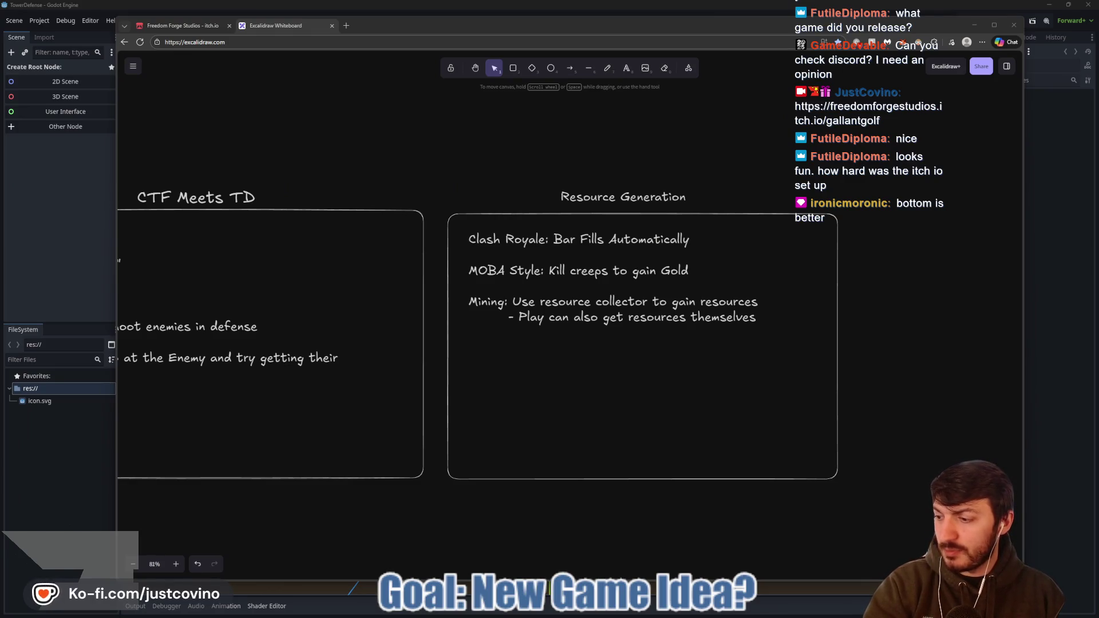
left_click(192, 26)
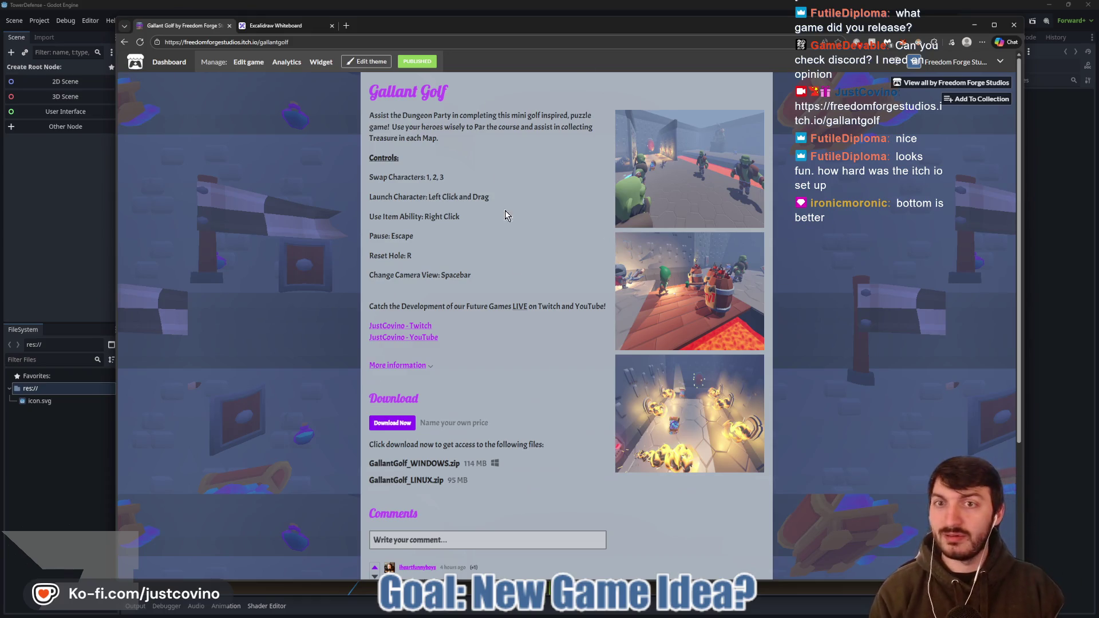
left_click(124, 42)
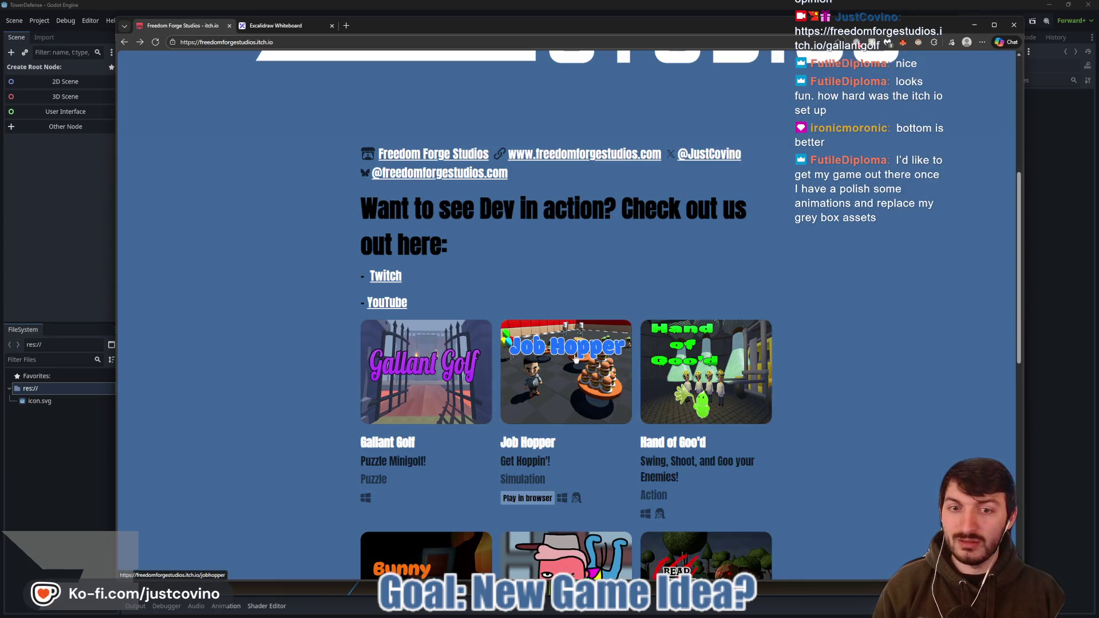
scroll(675, 447, "down", 3)
left_click(680, 485)
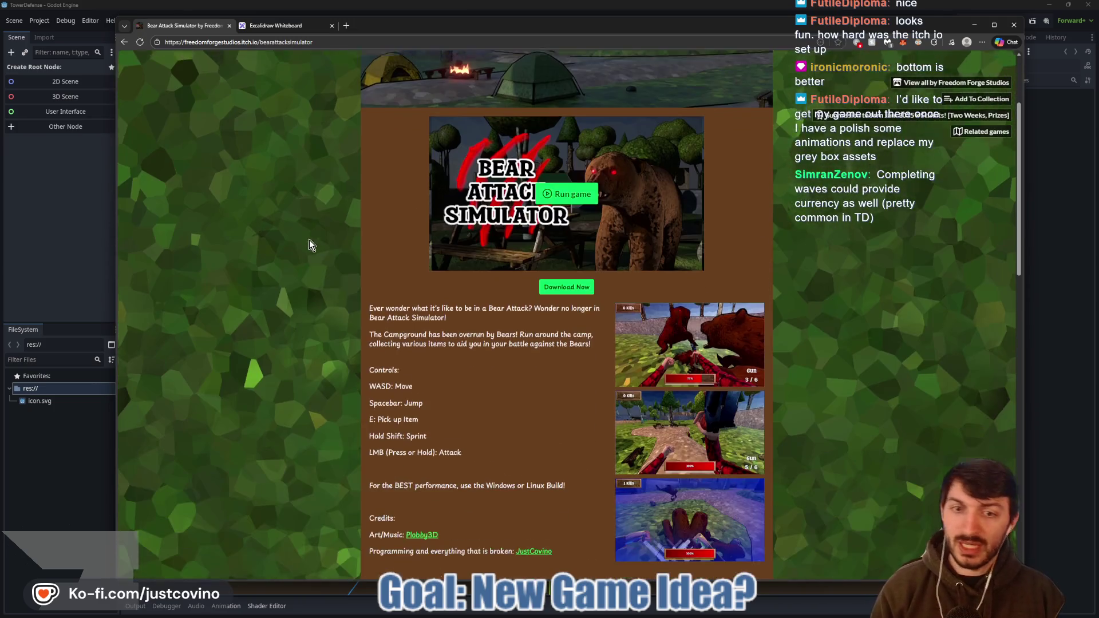
left_click(124, 43)
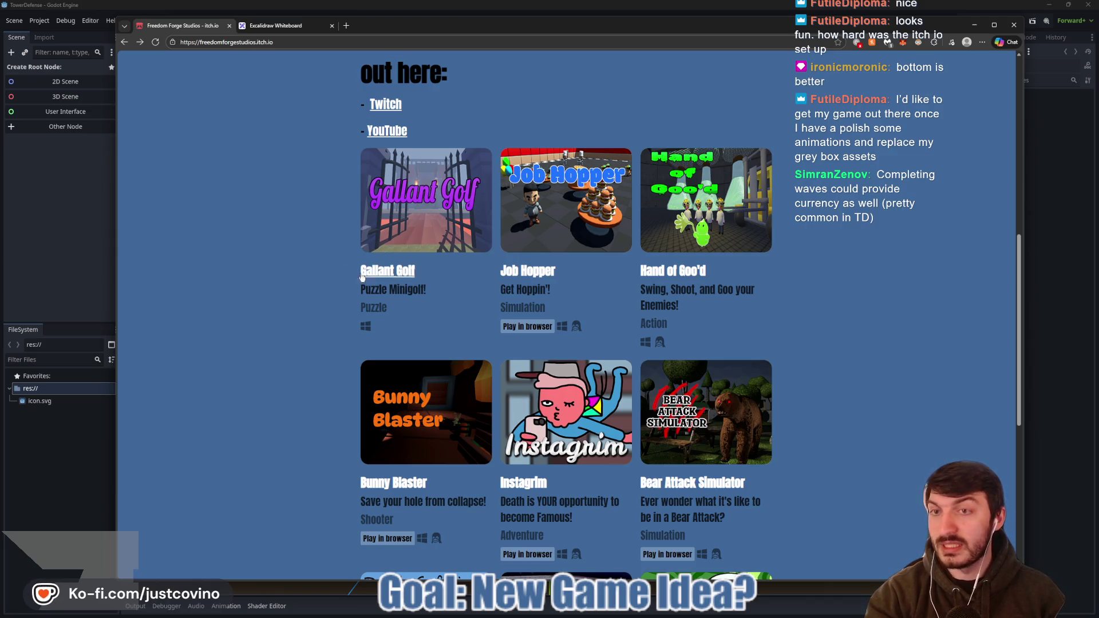
left_click(266, 31)
scroll(657, 341, "right", 2)
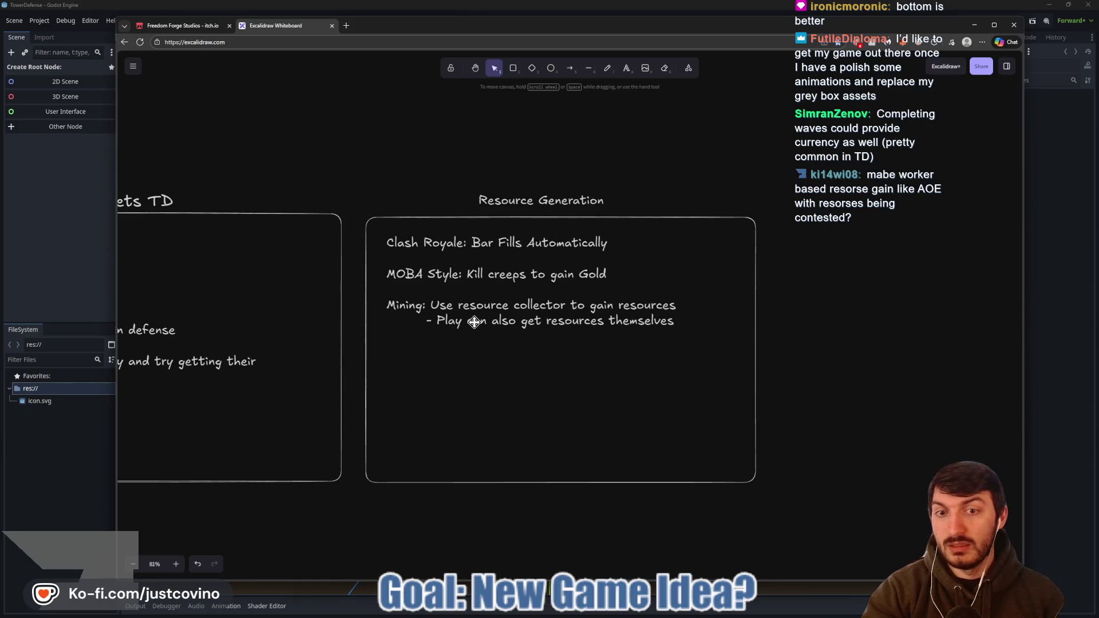
- Move the resource list down and scale it up to fill the Resource Generation box
left_click_drag(471, 311, 473, 348)
left_click_drag(683, 404, 714, 430)
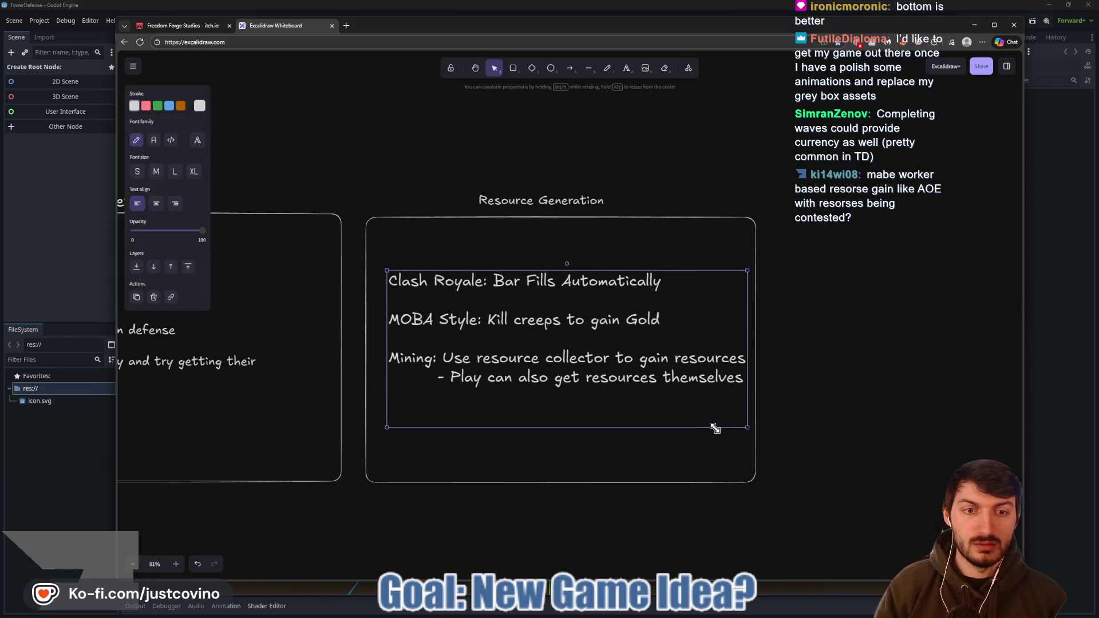
mouse_move(583, 351)
left_mouse_down()
mouse_move(564, 324)
mouse_move(591, 349)
left_mouse_up()
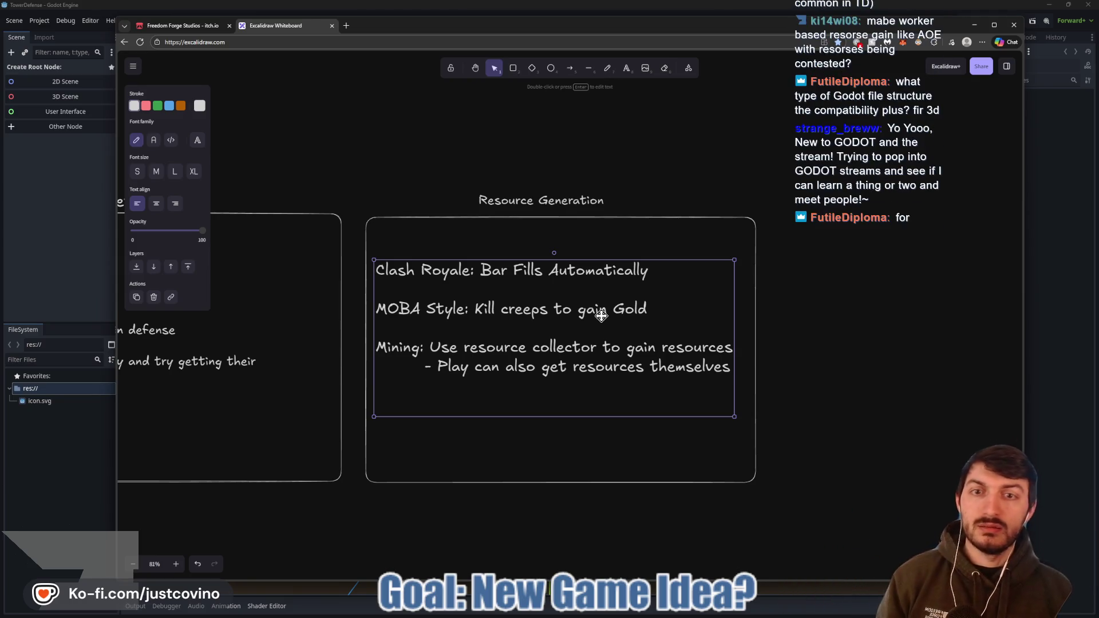
left_click(740, 369)
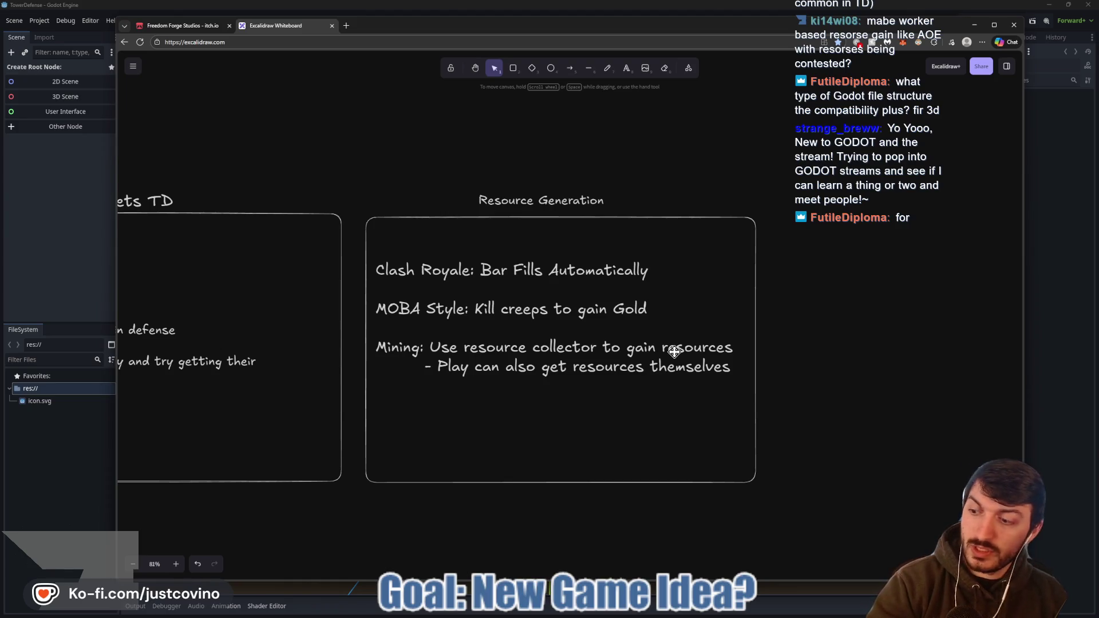
- Draw a large third rectangle to the right of the Resource Generation box
left_click_drag(788, 292, 643, 257)
key("e")
scroll(642, 257, "right", 1)
key("r")
scroll(704, 243, "right", 3)
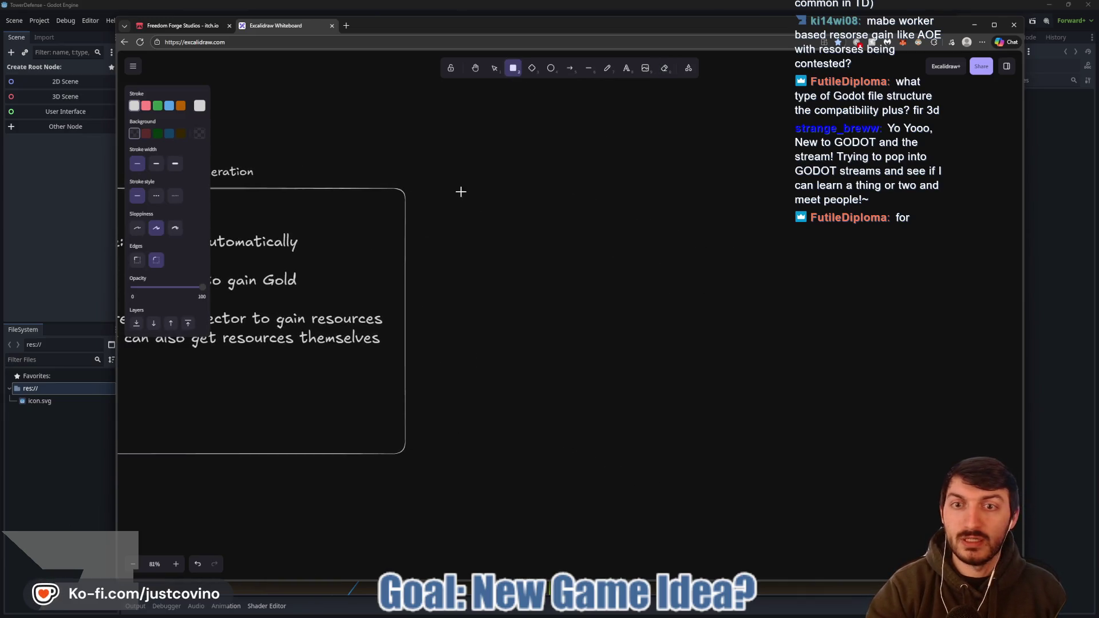
left_click(174, 26)
scroll(710, 243, "down", 4)
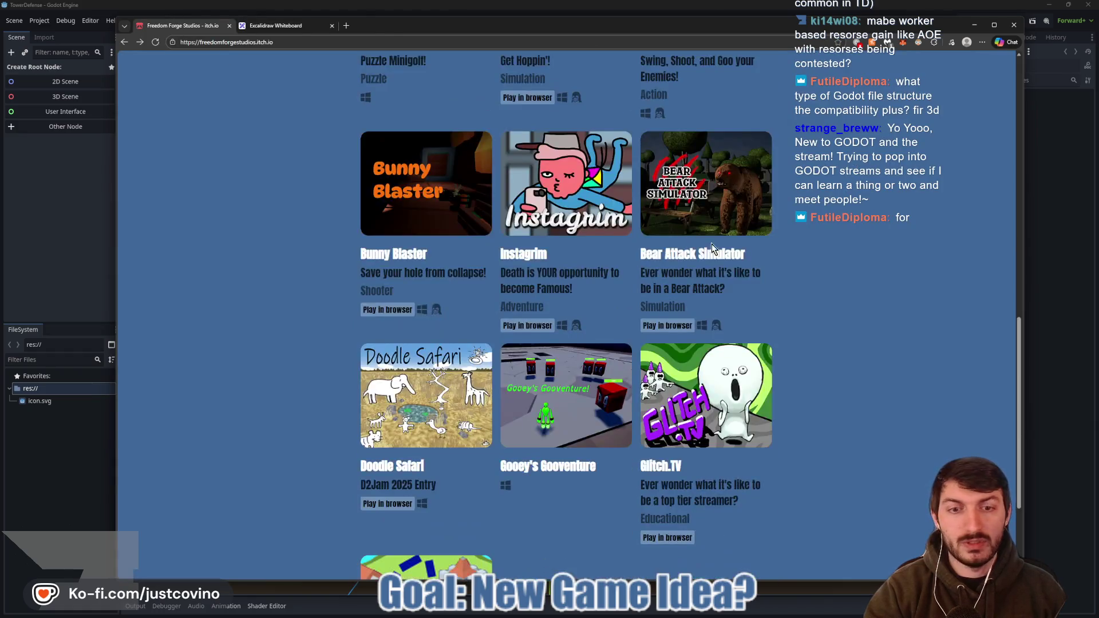
scroll(710, 242, "up", 2)
scroll(719, 247, "up", 3)
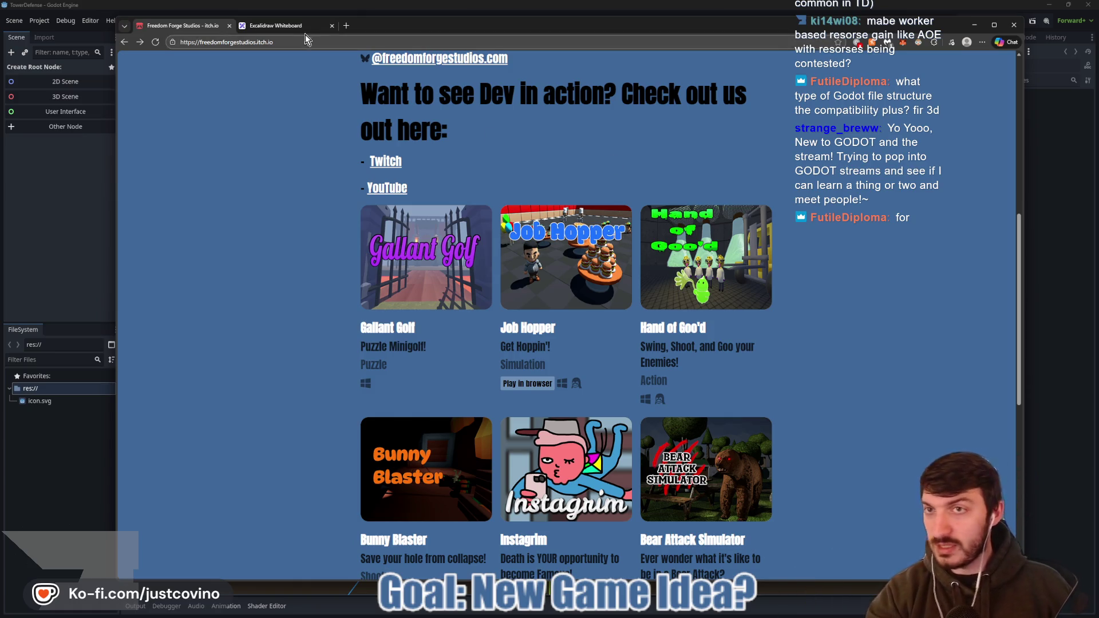
left_click(276, 25)
mouse_move(426, 194)
left_mouse_down()
mouse_move(753, 369)
mouse_move(861, 456)
left_mouse_up()
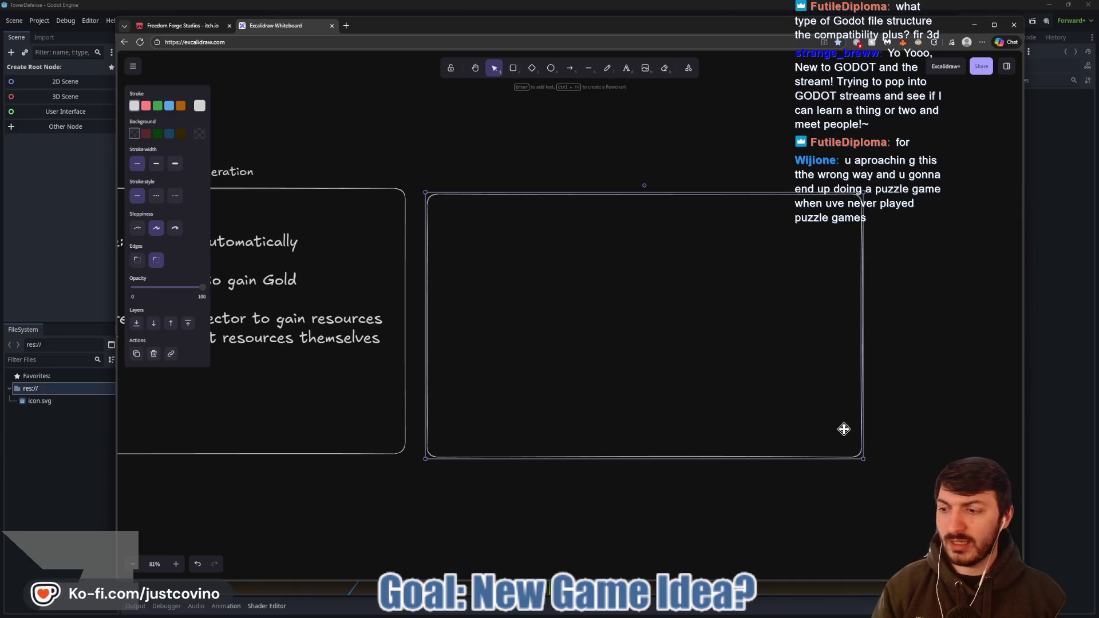
left_click_drag(633, 304, 627, 301)
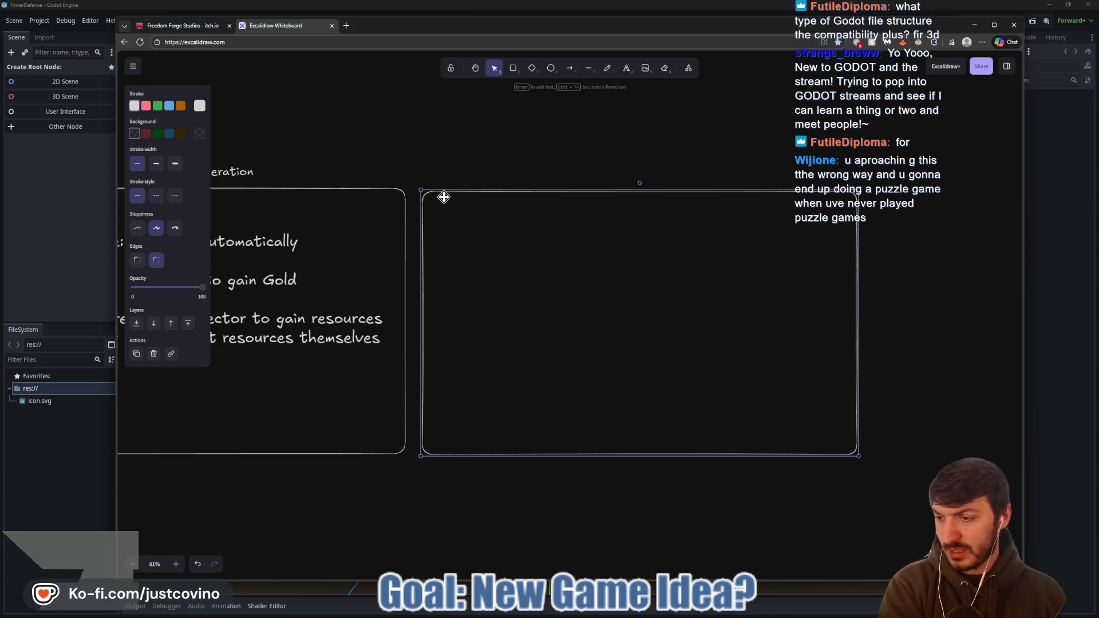
- Pan the board back across Resource Generation to the CTF Meets TD box
mouse_move(397, 179)
left_mouse_down()
mouse_move(655, 175)
mouse_move(643, 152)
mouse_move(407, 154)
mouse_move(790, 154)
mouse_move(473, 157)
left_mouse_up()
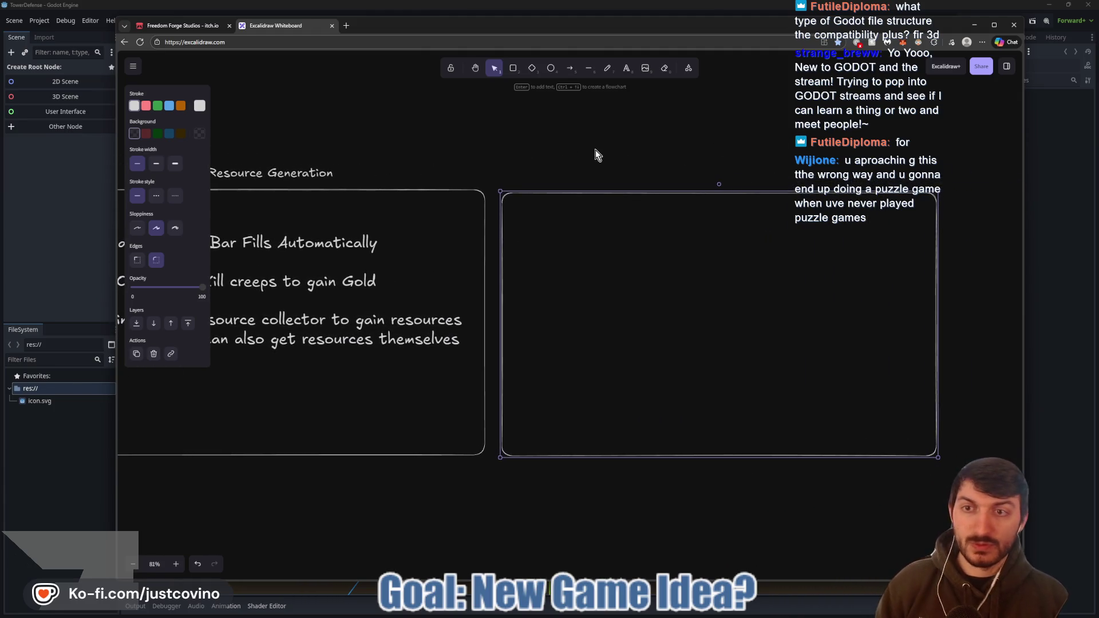
left_click_drag(383, 147, 654, 154)
left_click_drag(451, 163, 682, 168)
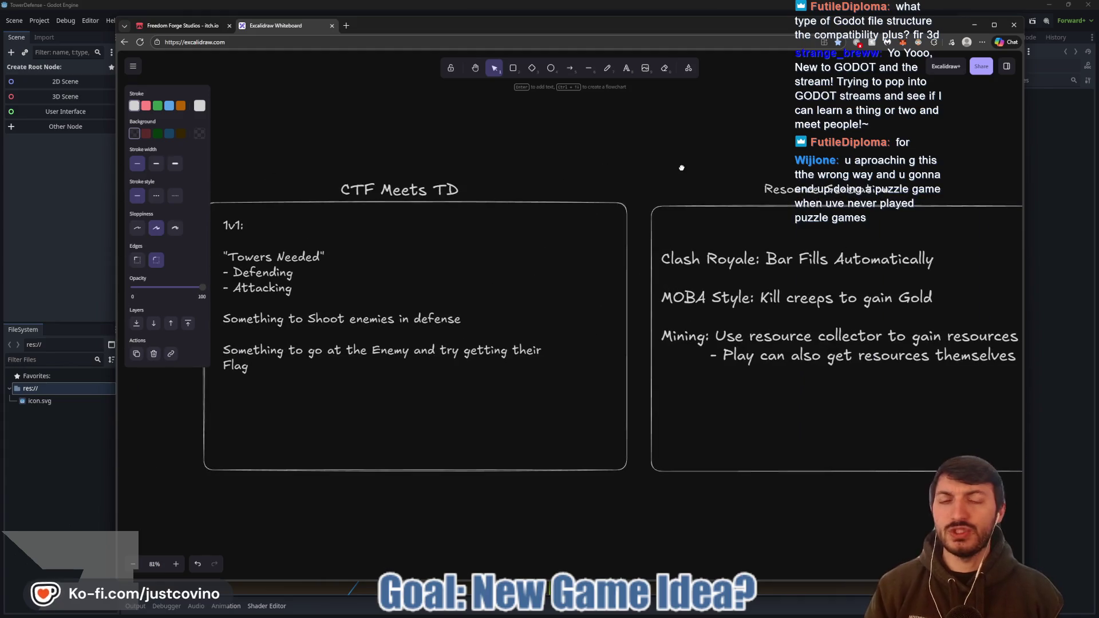
scroll(645, 167, "right", 10)
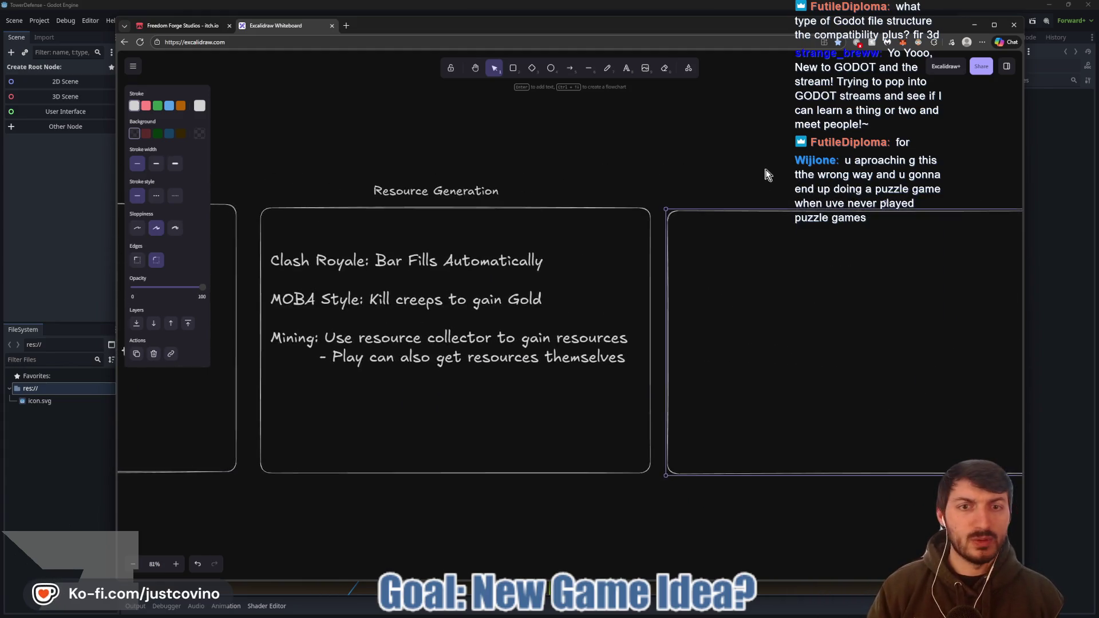
- Add an 'Attack Towers' label above the third box, then narrow it and centre it
left_click(580, 178)
key("t")
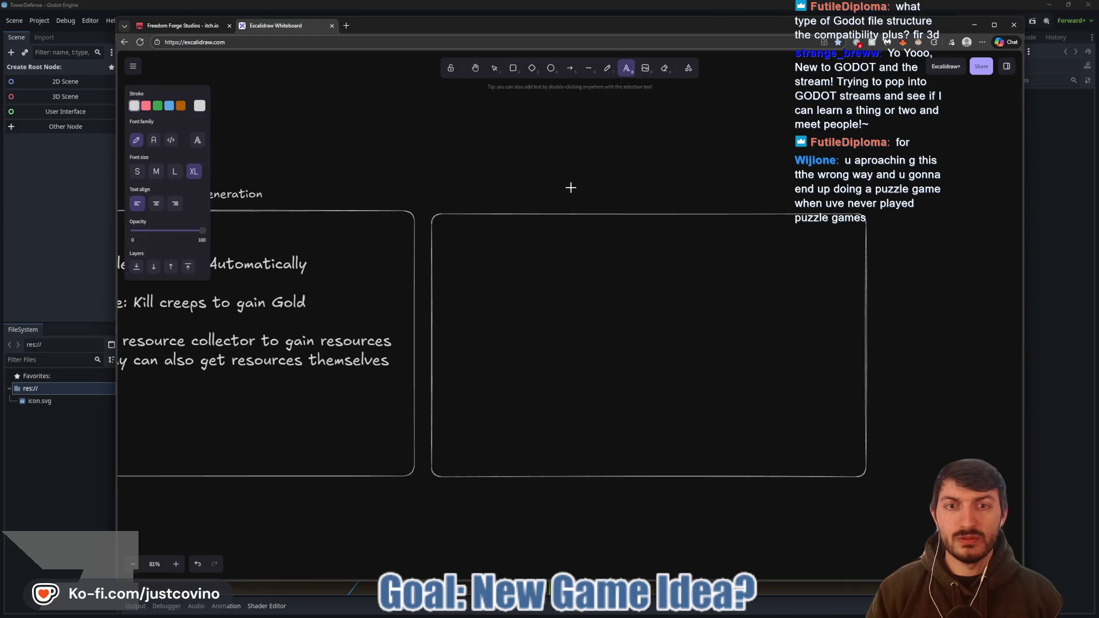
mouse_move(539, 178)
left_mouse_down()
mouse_move(738, 195)
mouse_move(747, 223)
left_mouse_up()
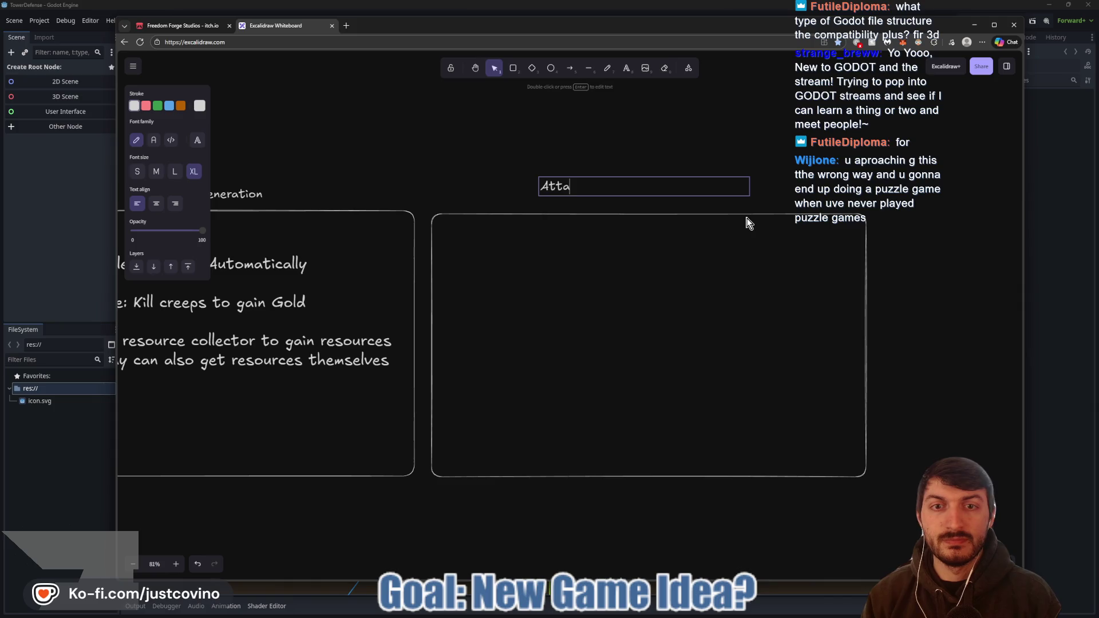
type("ck Towers")
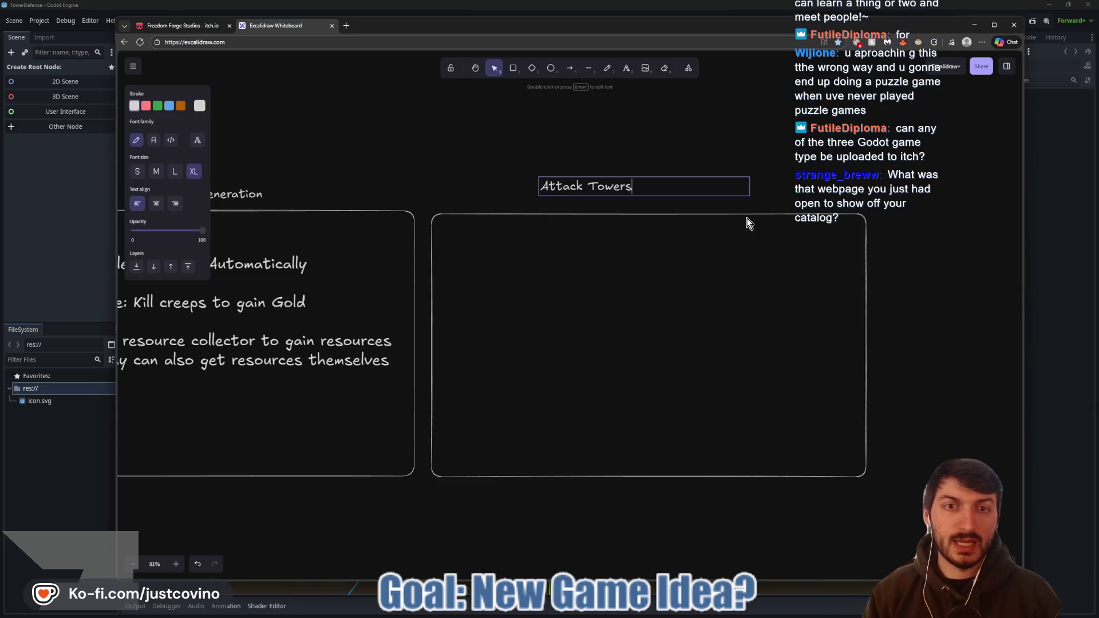
left_click(688, 251)
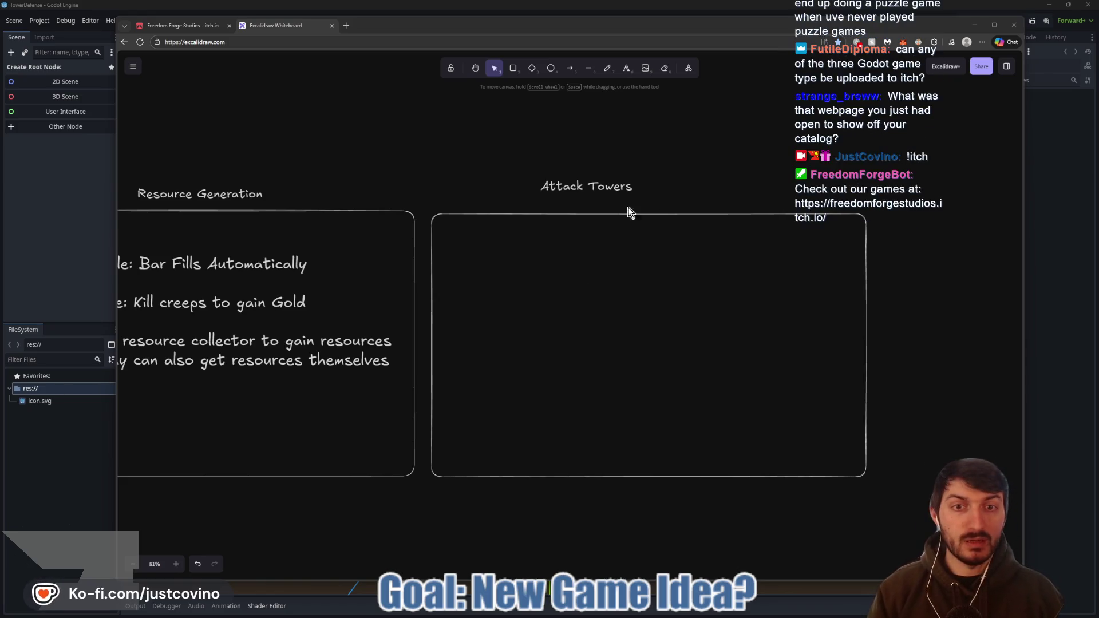
left_click(608, 185)
mouse_move(751, 183)
left_mouse_down()
mouse_move(617, 186)
mouse_move(653, 192)
left_mouse_up()
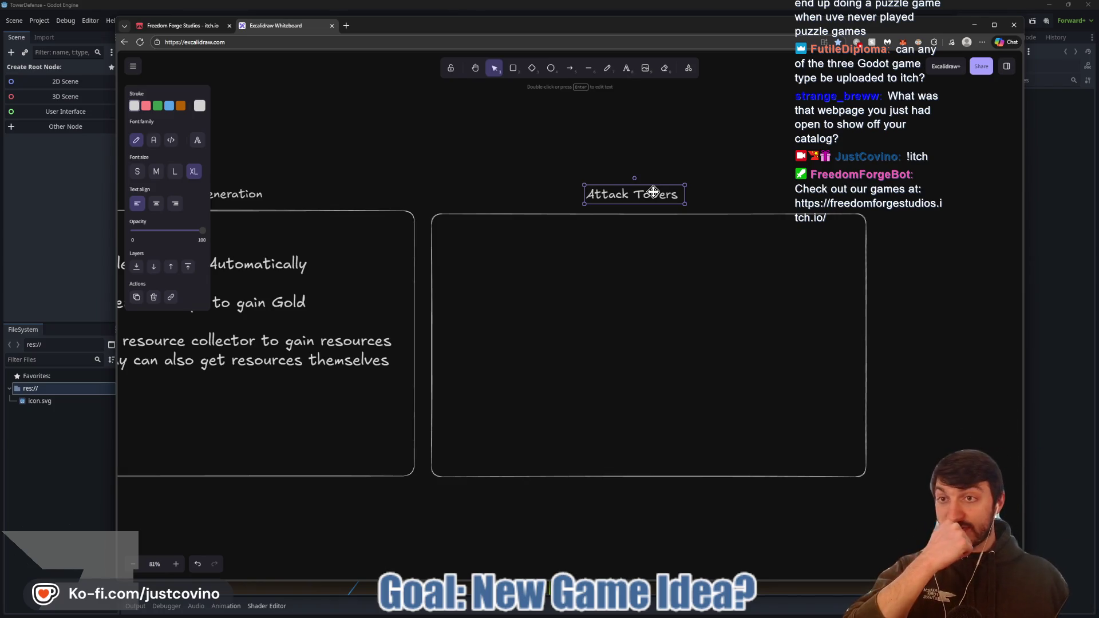
left_click(213, 27)
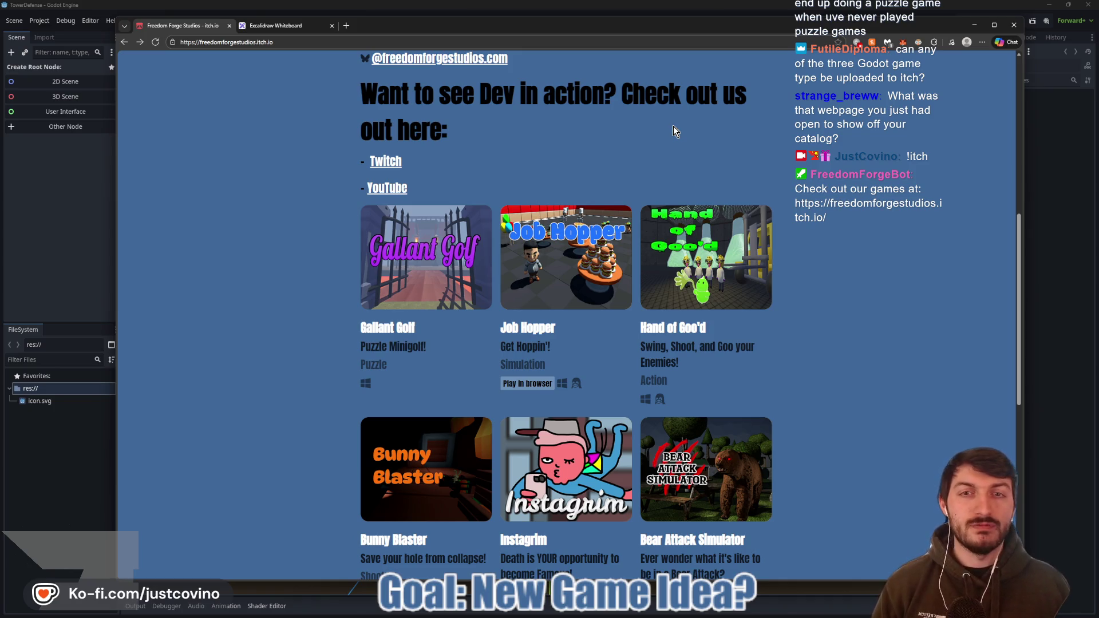
scroll(528, 228, "up", 3)
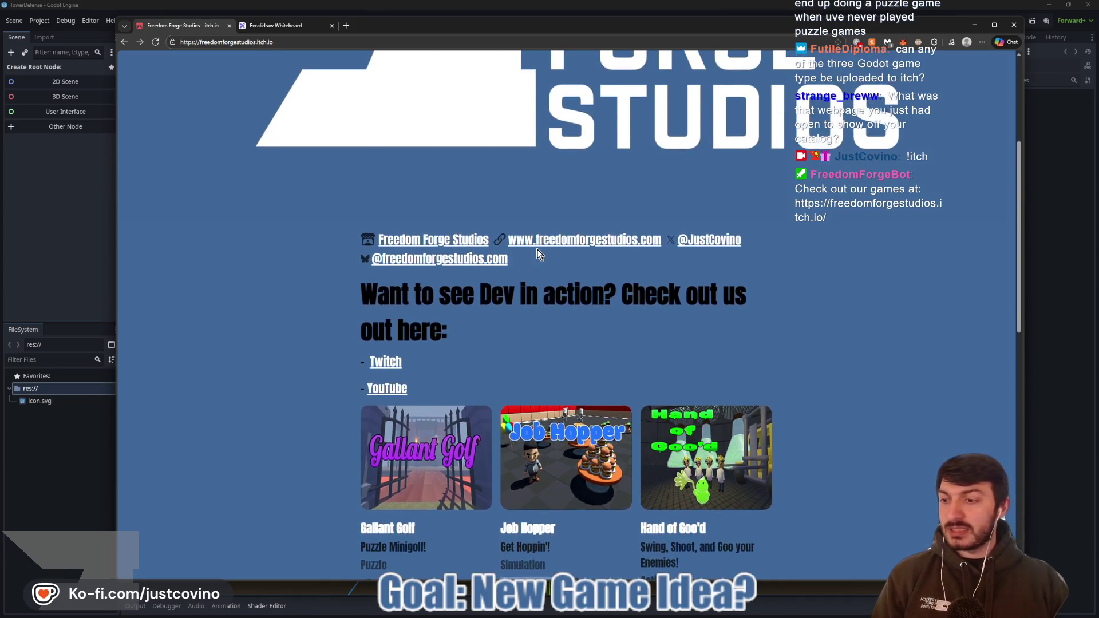
scroll(537, 252, "down", 3)
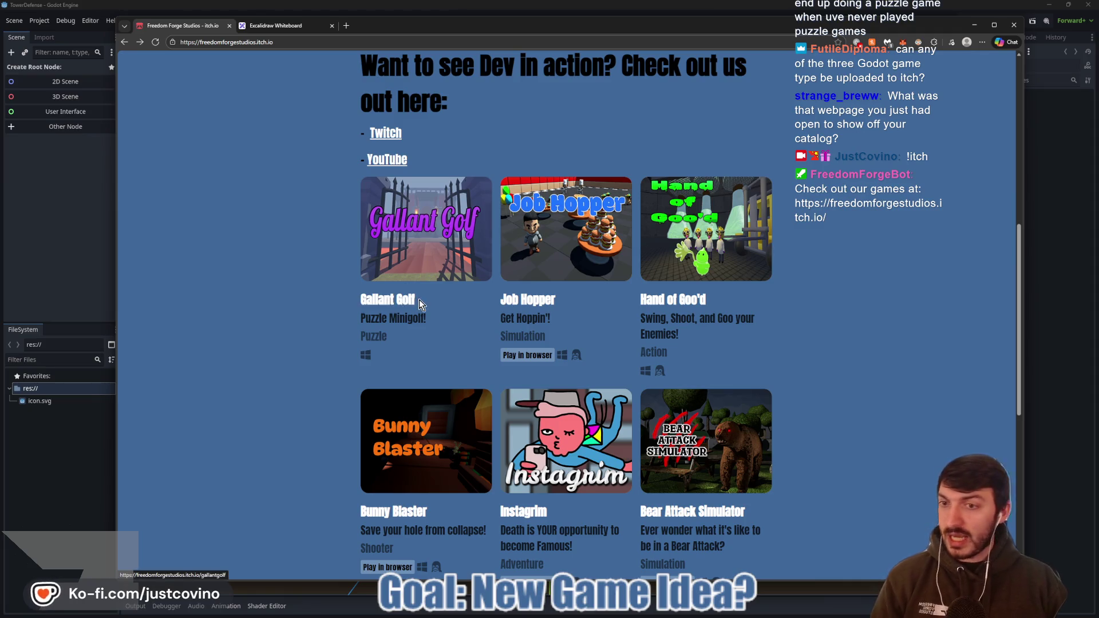
left_click(419, 300)
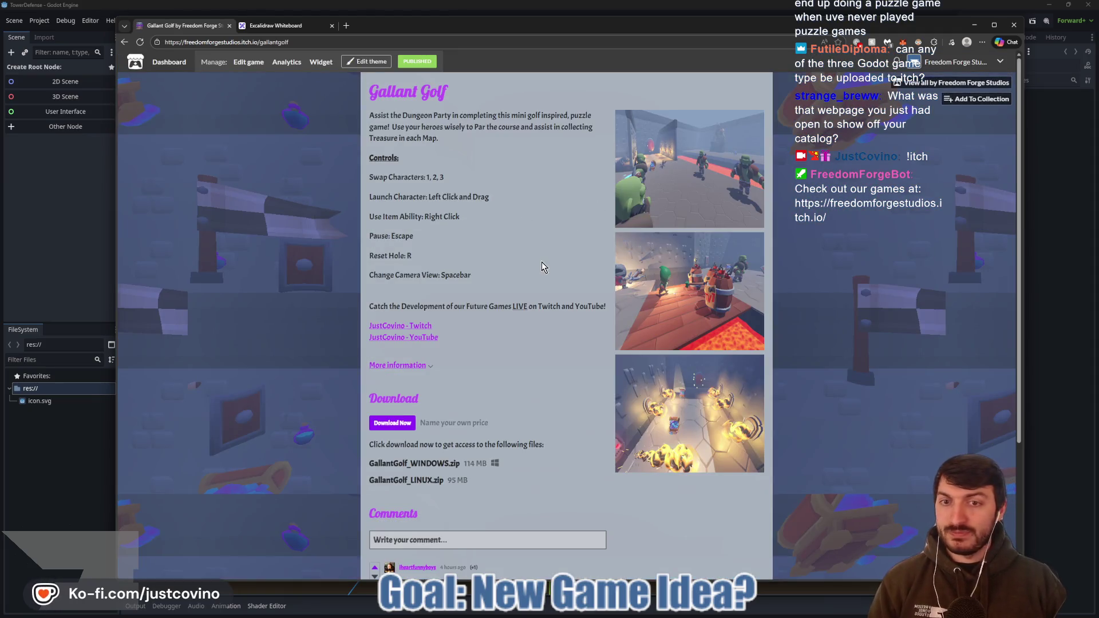
left_click(127, 49)
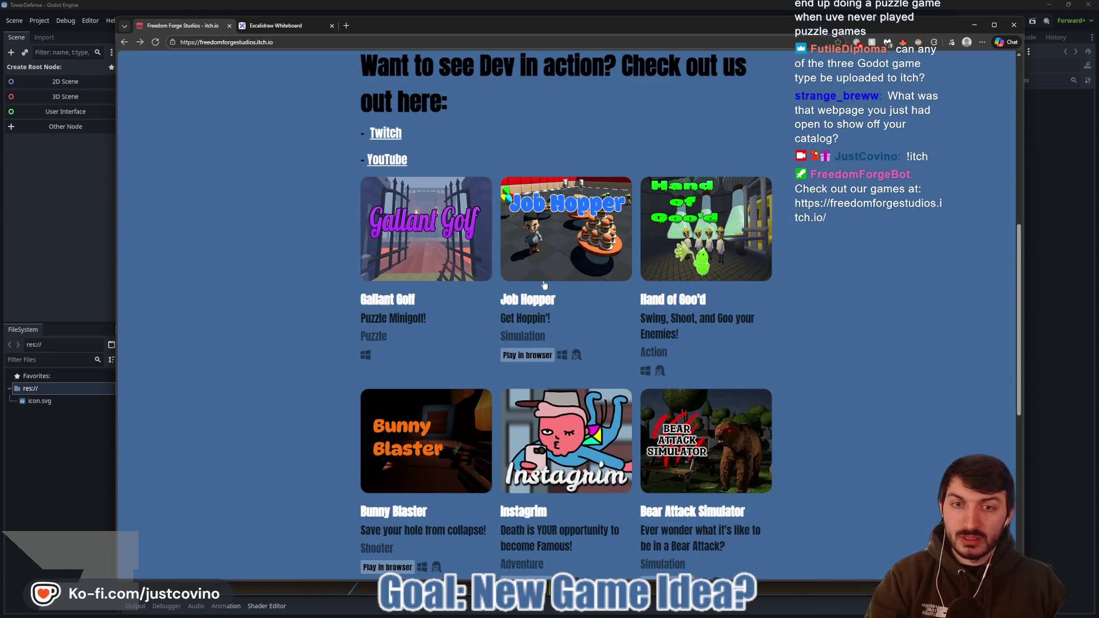
left_click(543, 302)
left_click(551, 161)
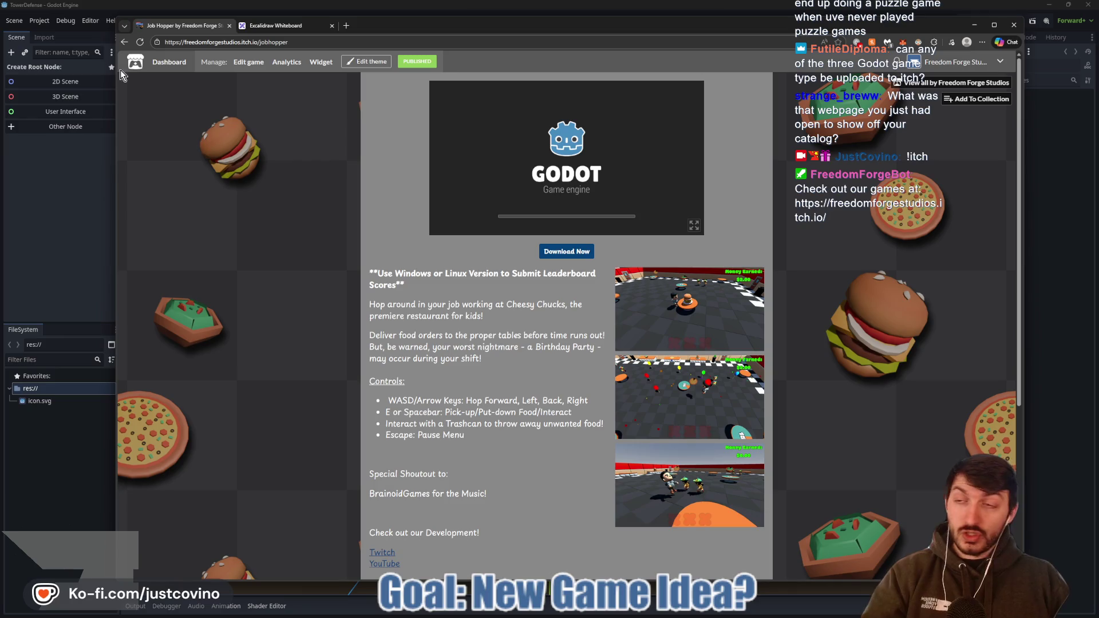
left_click(123, 43)
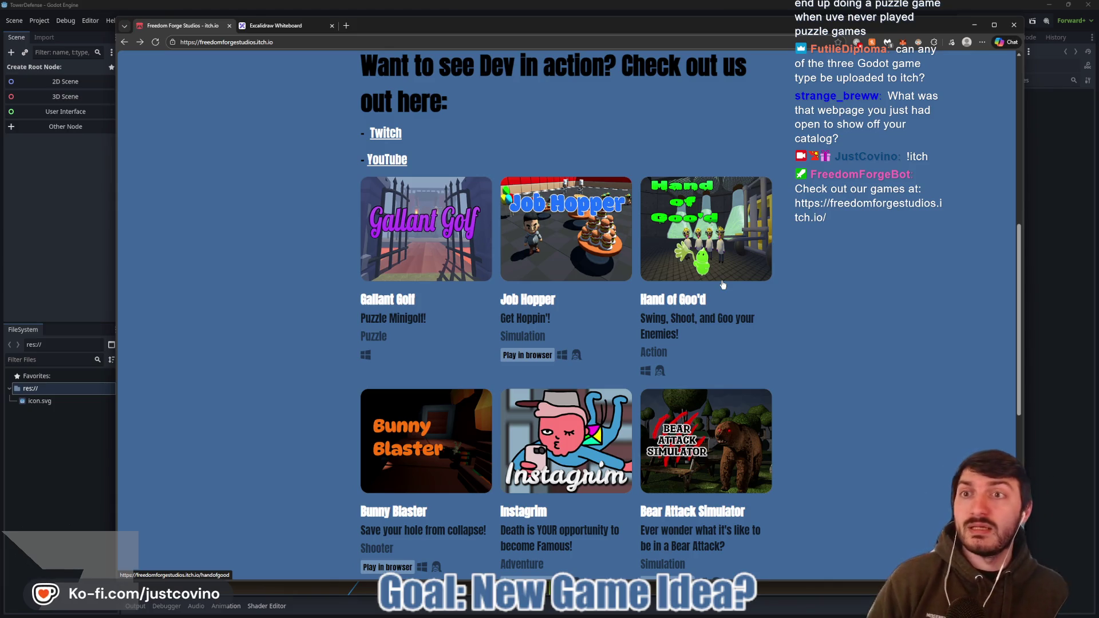
left_click(259, 27)
- Type an attack-type list (Basic Shooter, Basic AOE Shot, Minion) inside the Attack Towers box
left_click(562, 253)
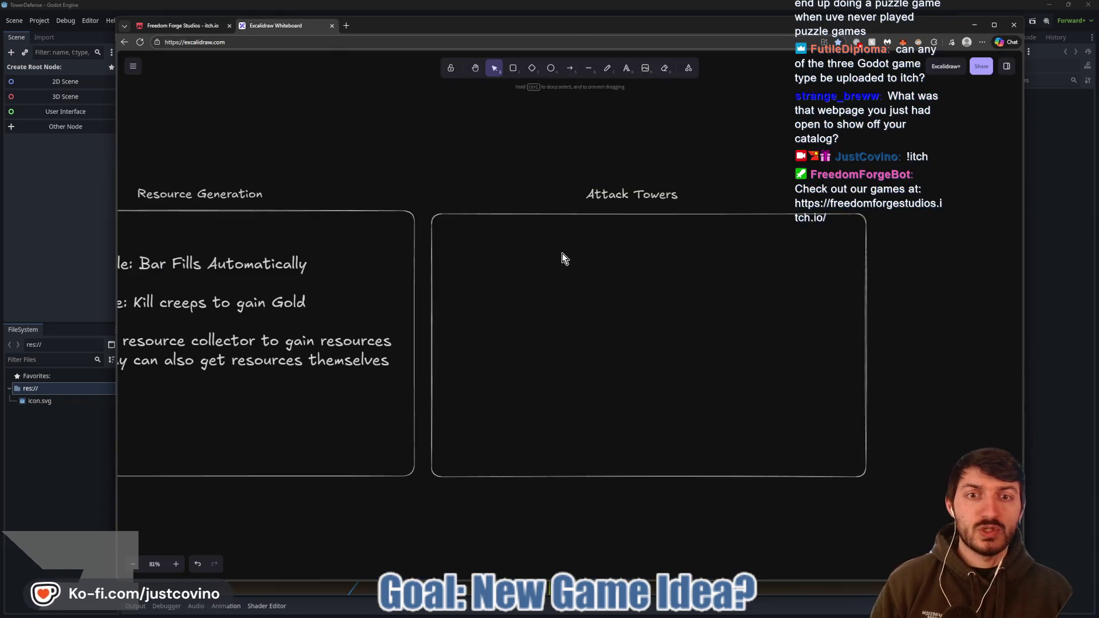
key("t")
left_click(448, 243)
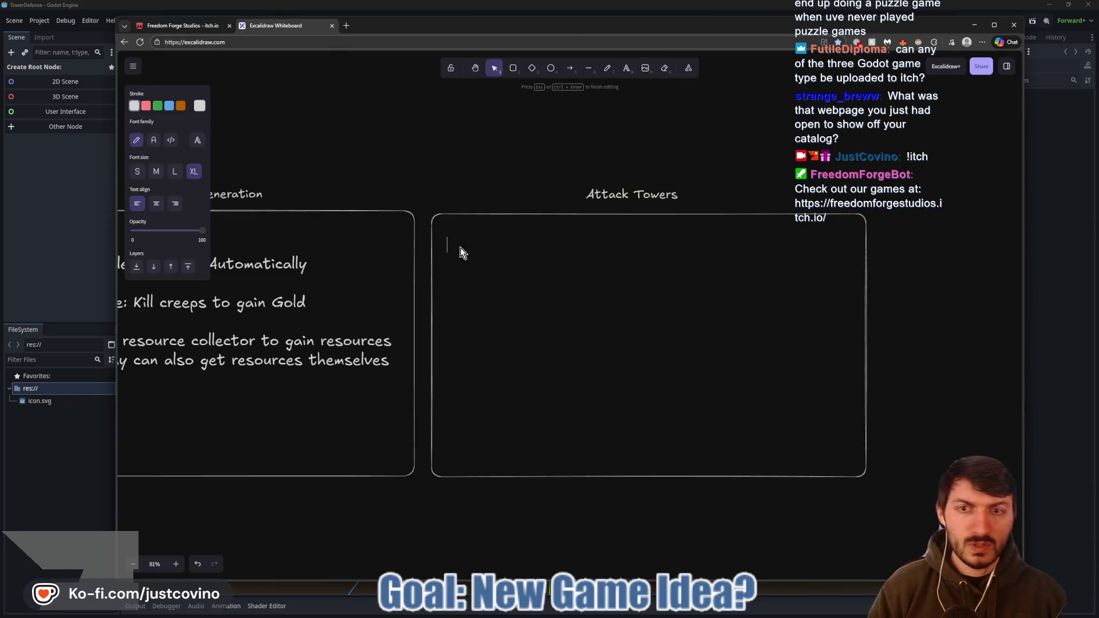
type("Basic Shooter")
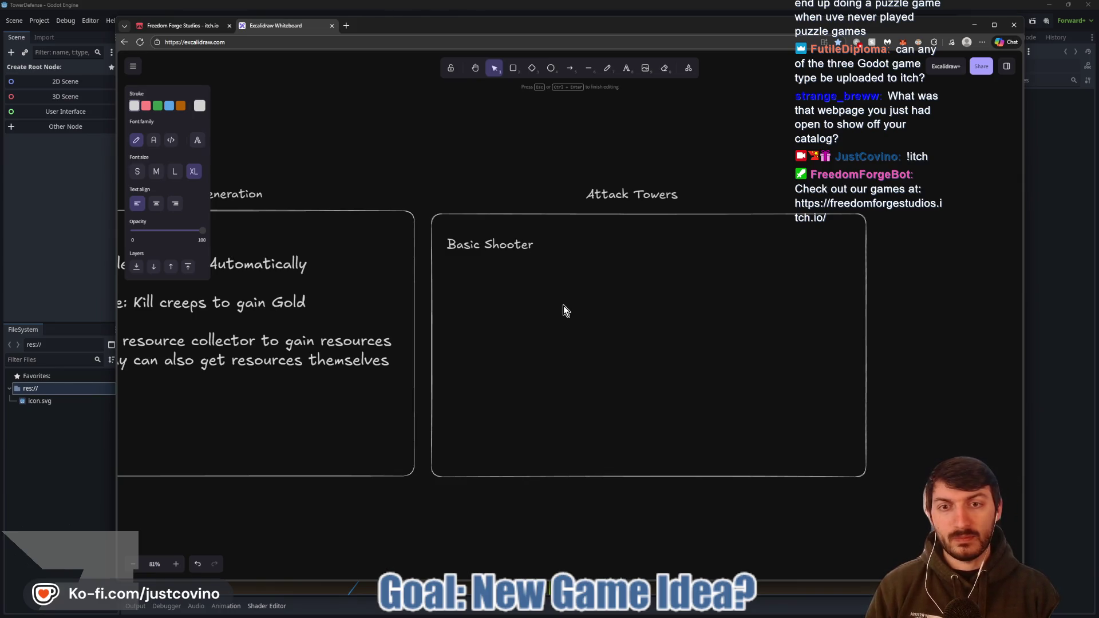
key("Return")
type("Basic AOE Shot")
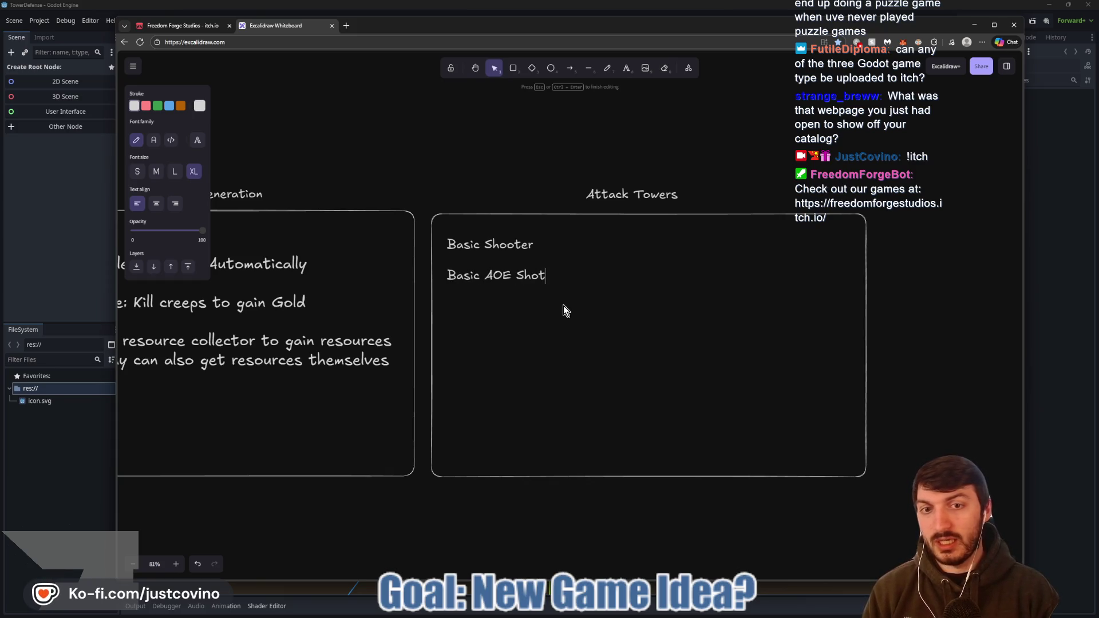
key("Return")
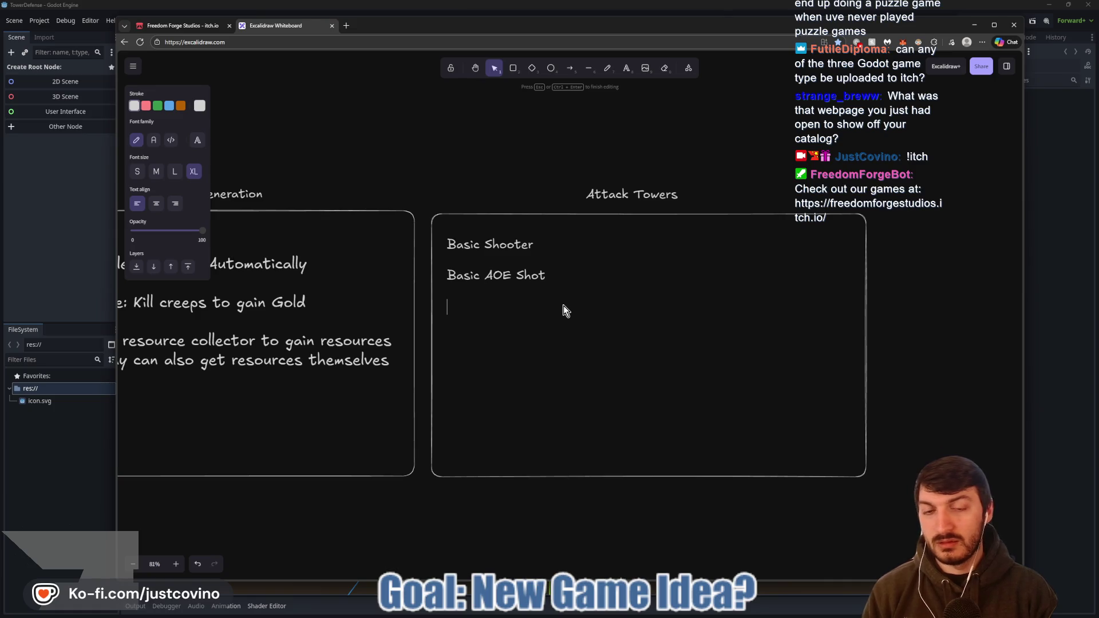
type("Minion")
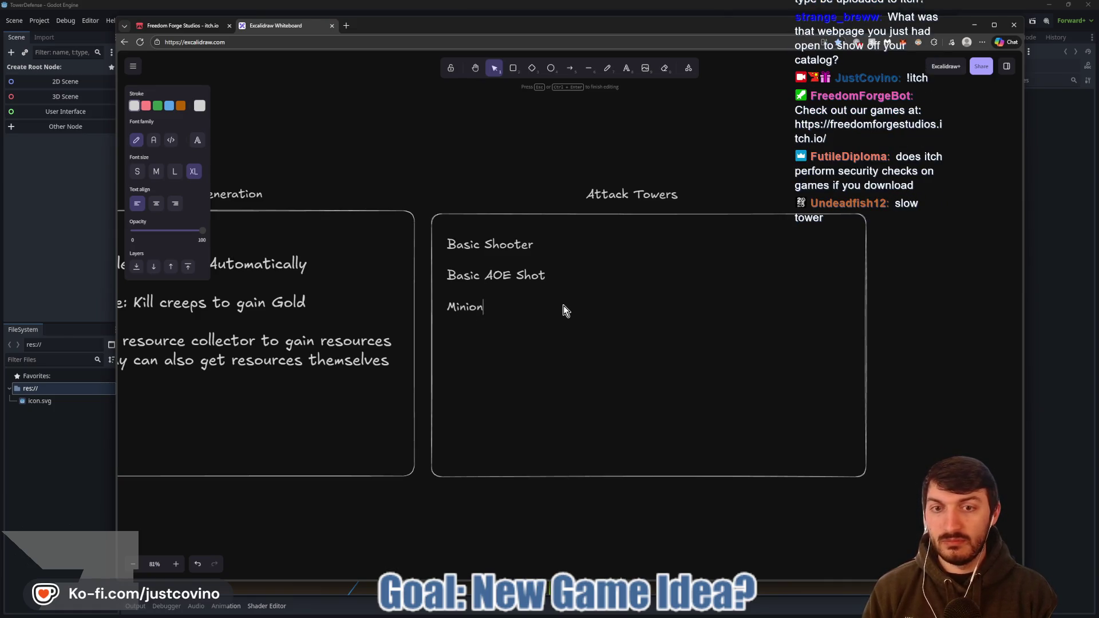
key("BackSpace")
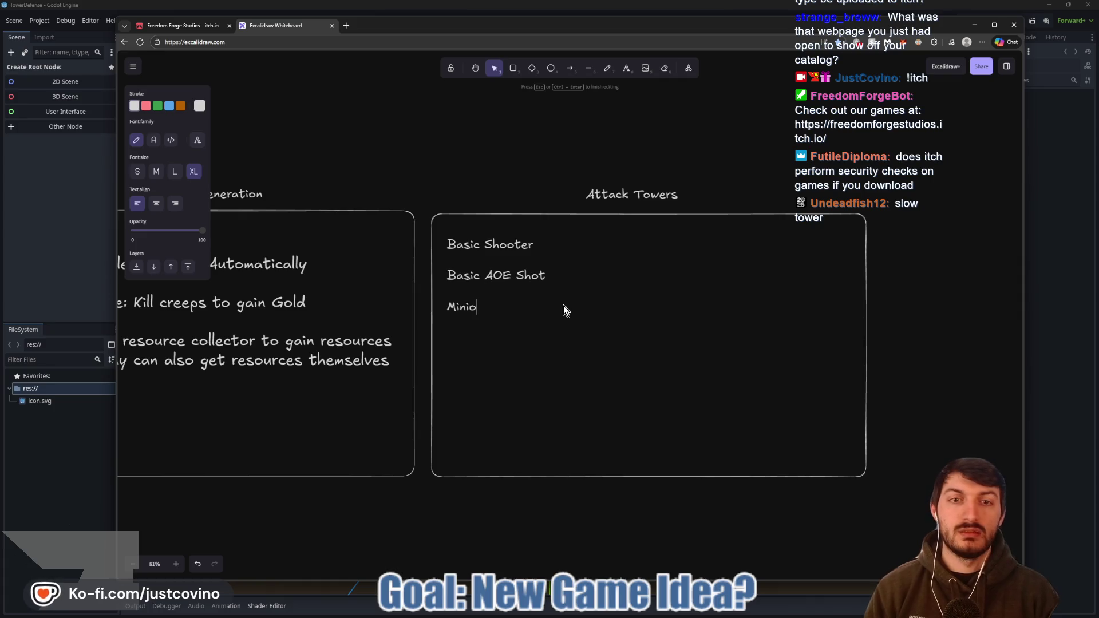
- Retitle the box 'Attacking', delete the attack list, then switch to the itch.io page
double_click(660, 197)
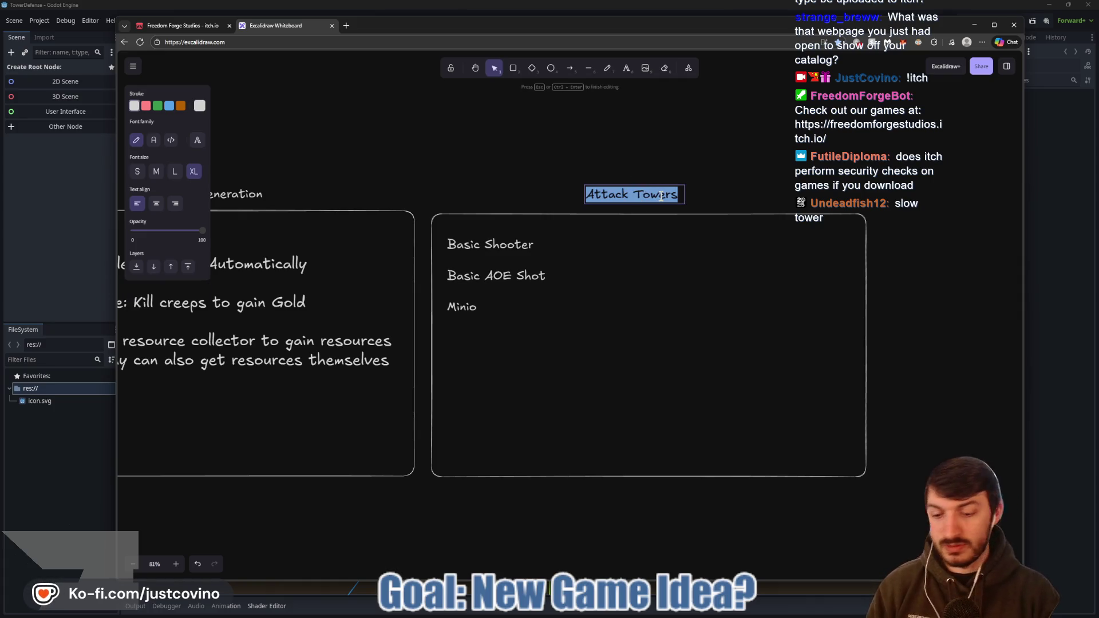
type("At")
type("ng")
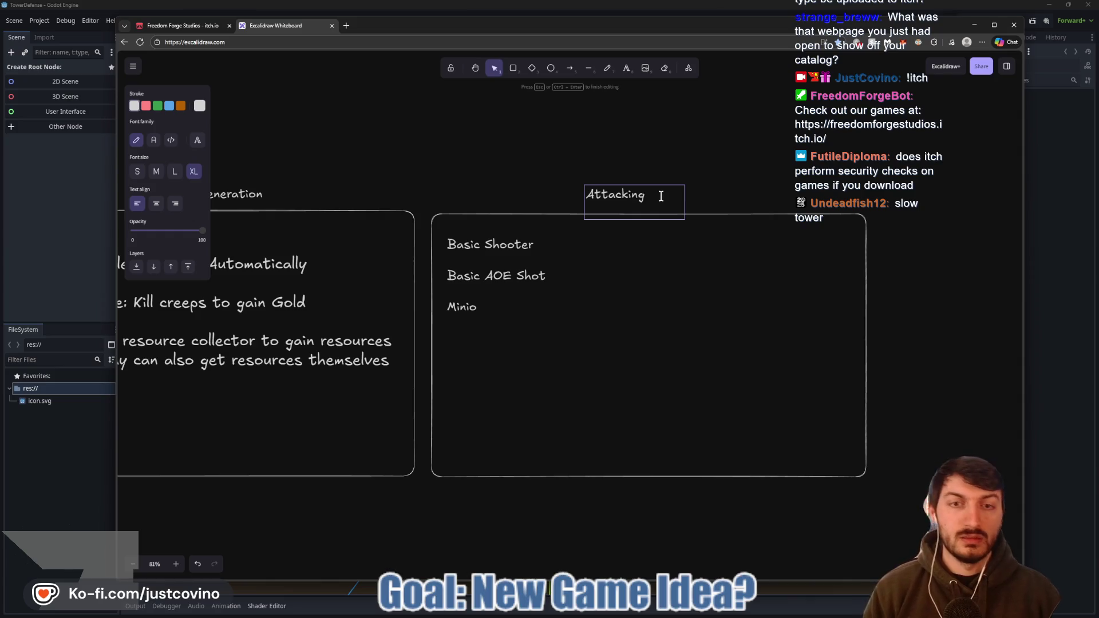
left_click(500, 304)
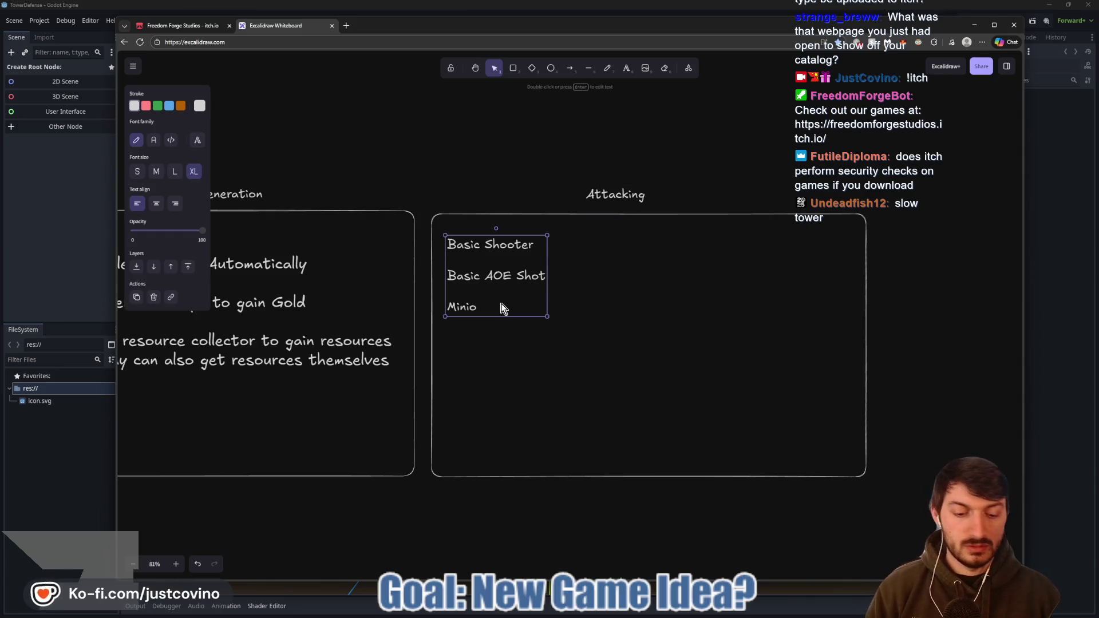
key("Delete")
key("t")
left_click(461, 251)
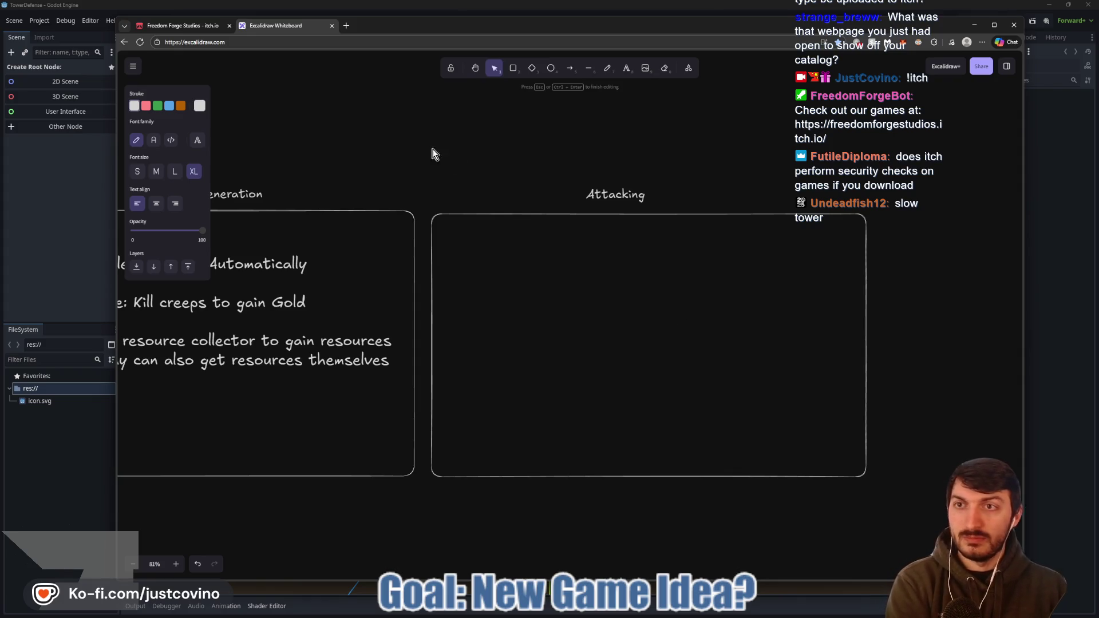
left_click(189, 25)
- Scroll through the Freedom Forge Studios game list on itch.io
scroll(851, 299, "down", 1)
scroll(847, 297, "down", 3)
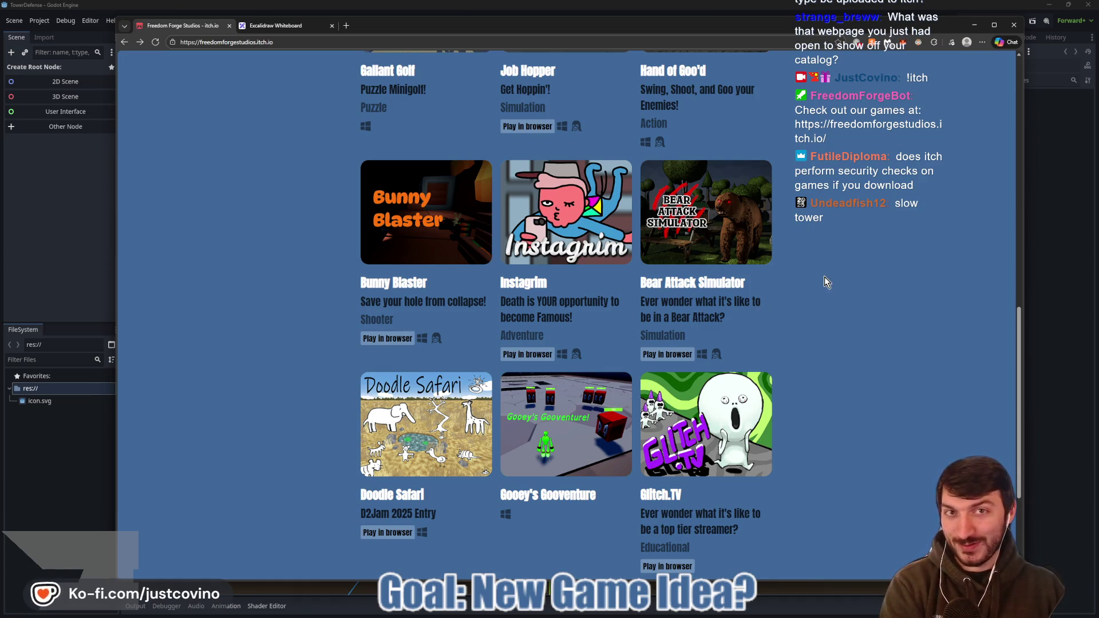
scroll(825, 277, "up", 3)
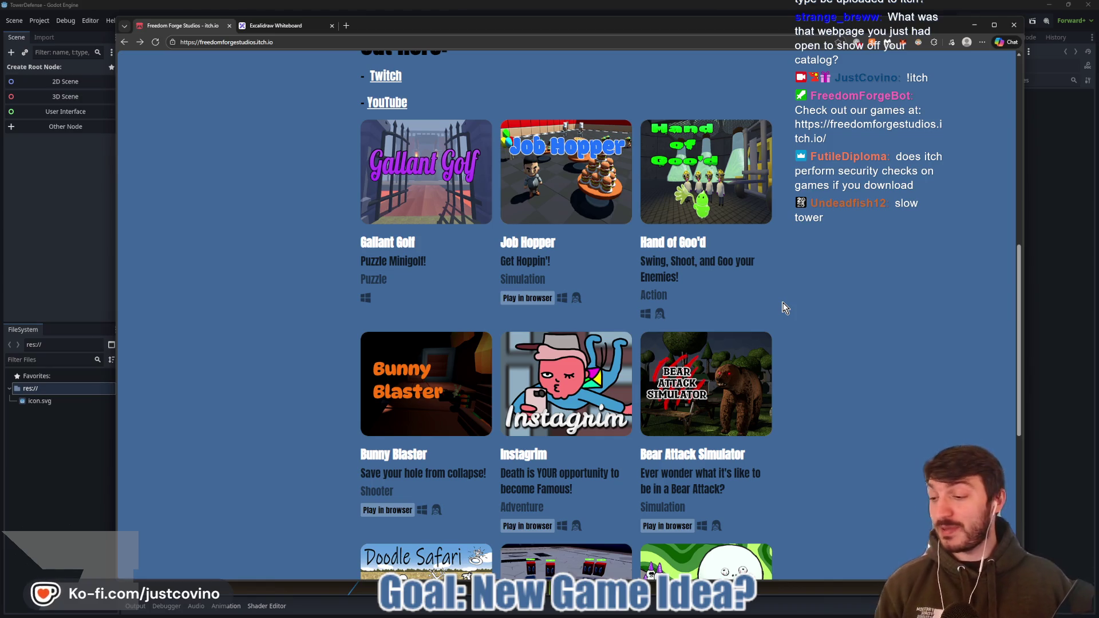
scroll(744, 277, "up", 9)
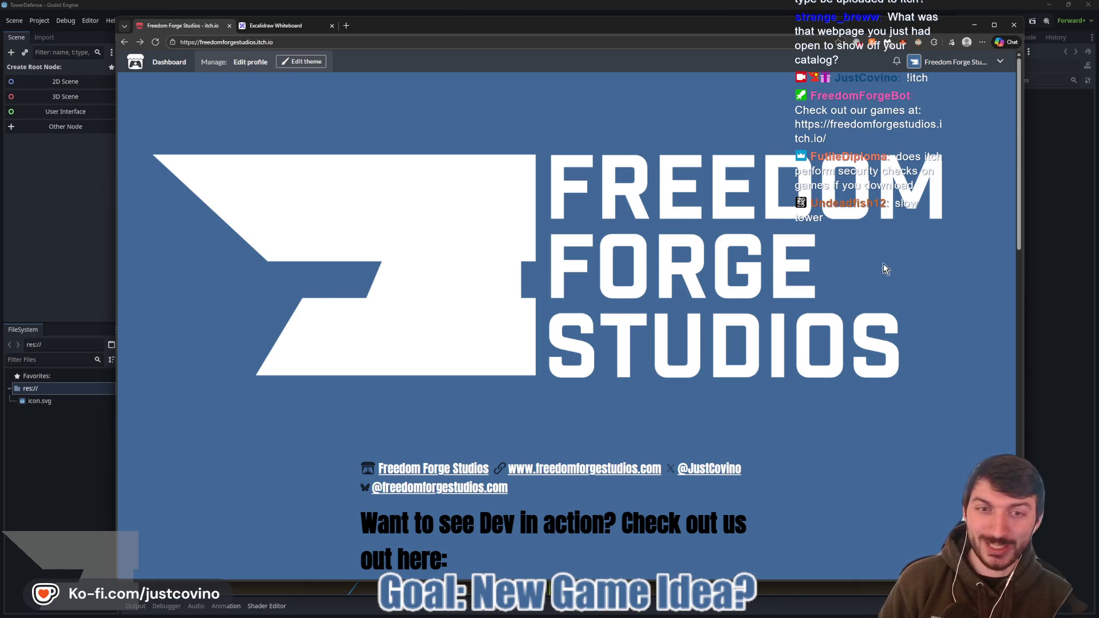
scroll(815, 282, "down", 9)
scroll(799, 278, "down", 3)
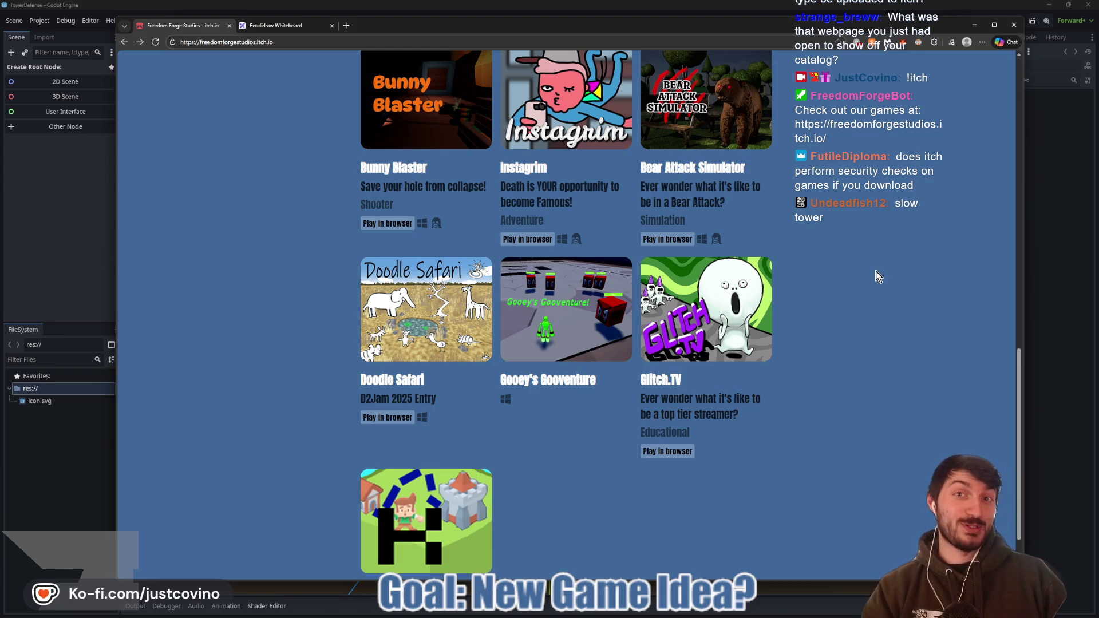
scroll(873, 271, "up", 8)
scroll(819, 303, "down", 8)
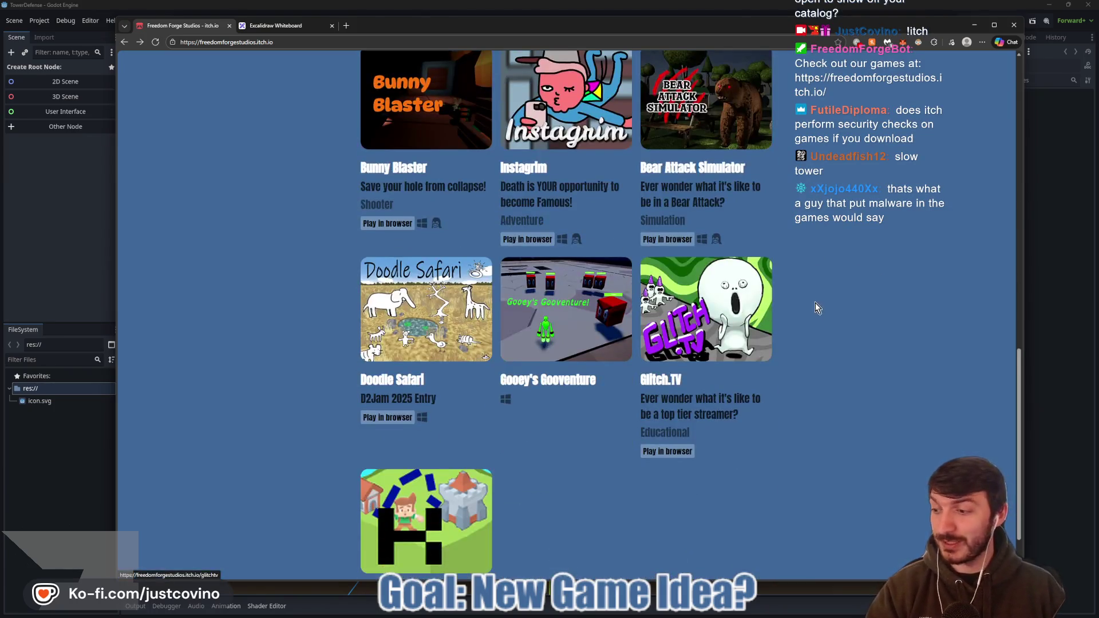
scroll(801, 308, "up", 7)
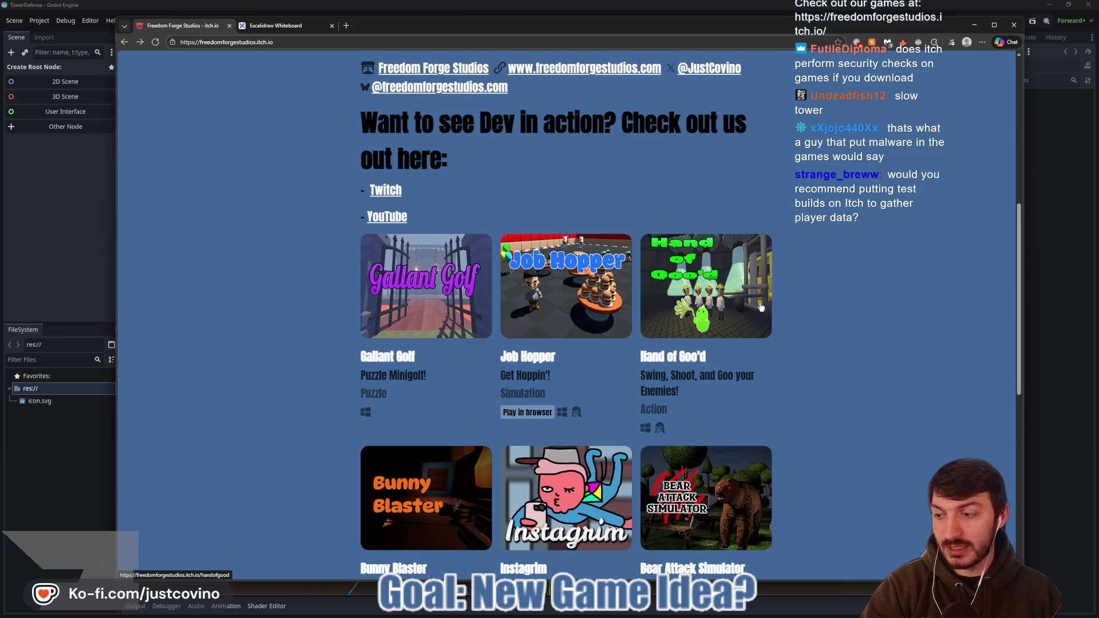
scroll(761, 307, "down", 3)
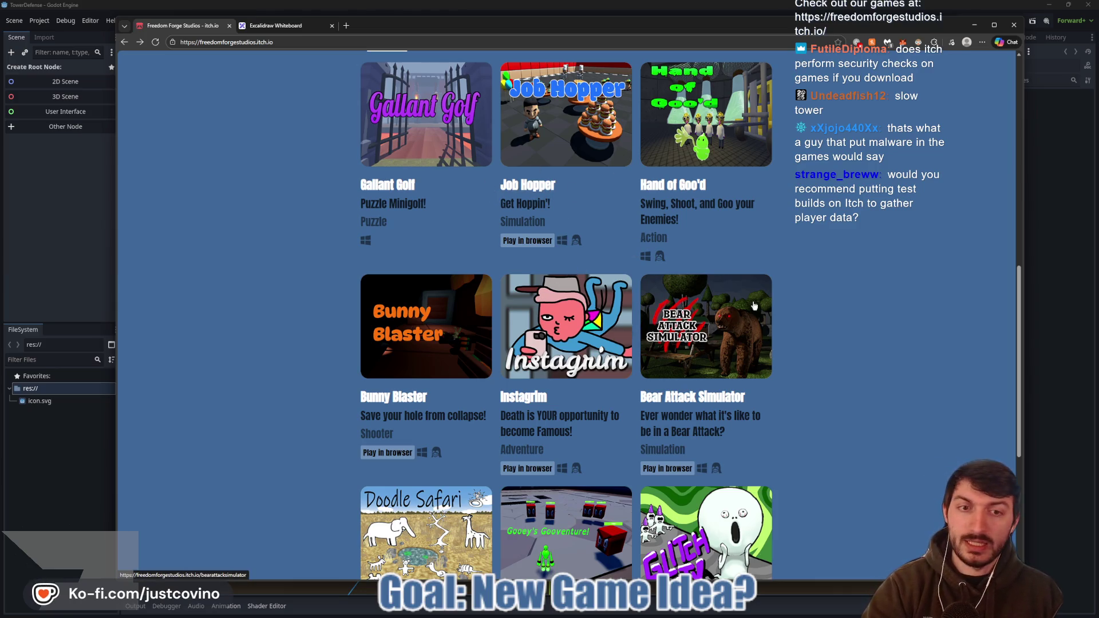
- Look over the Hand of Goo'd game page and return to the studio list
left_click(674, 185)
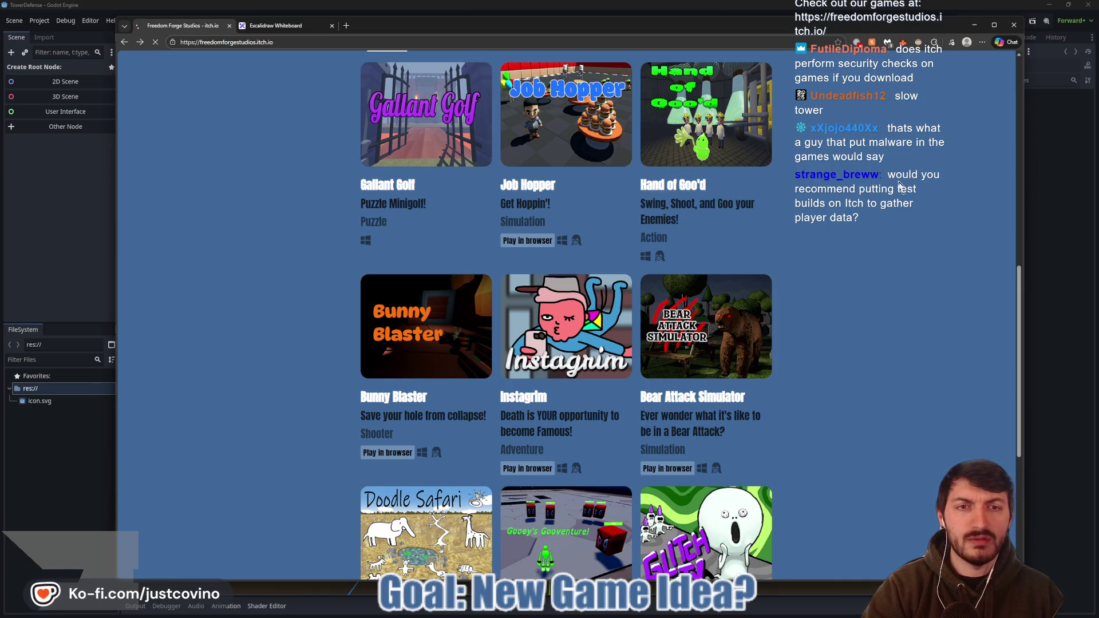
scroll(493, 309, "down", 10)
scroll(492, 313, "up", 3)
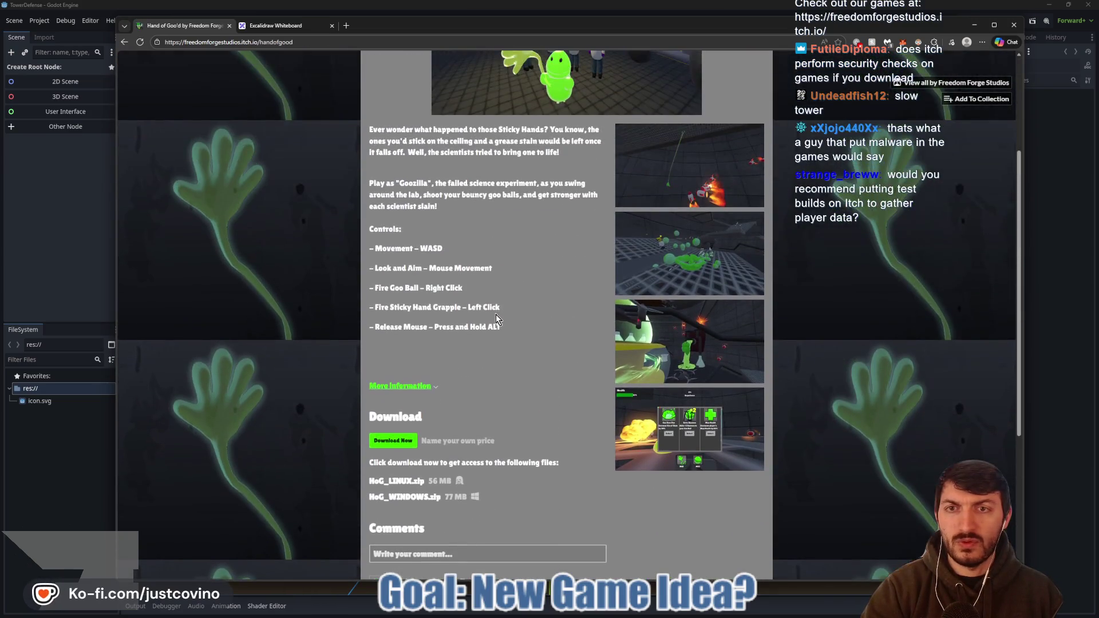
left_click(125, 41)
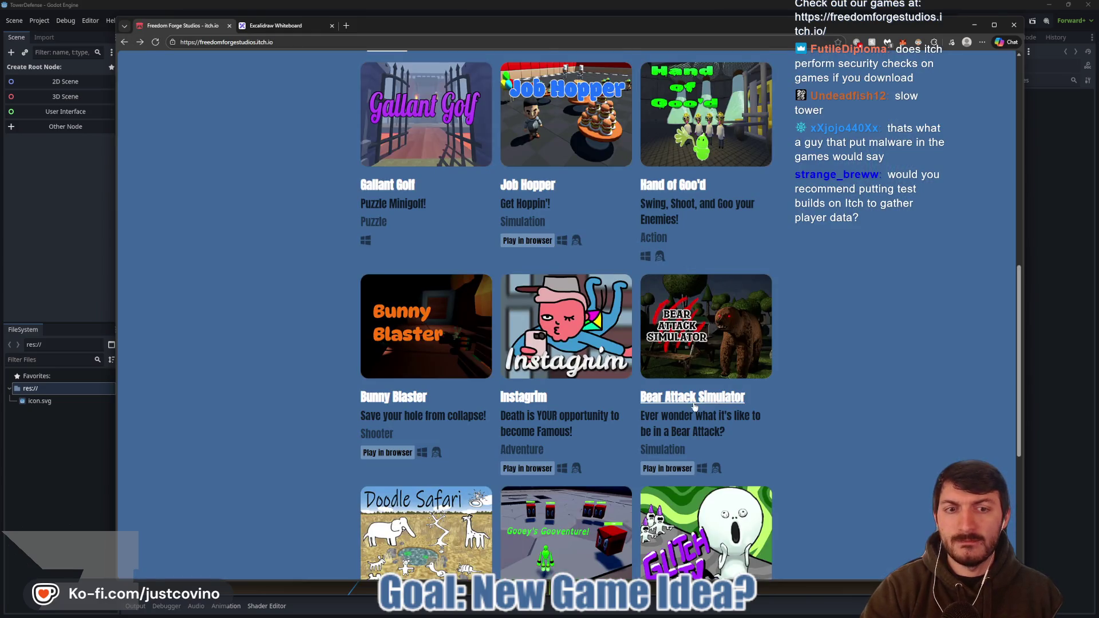
- Look over the Bear Attack Simulator page, go back, then return to Excalidraw
left_click(715, 362)
scroll(715, 362, "down", 6)
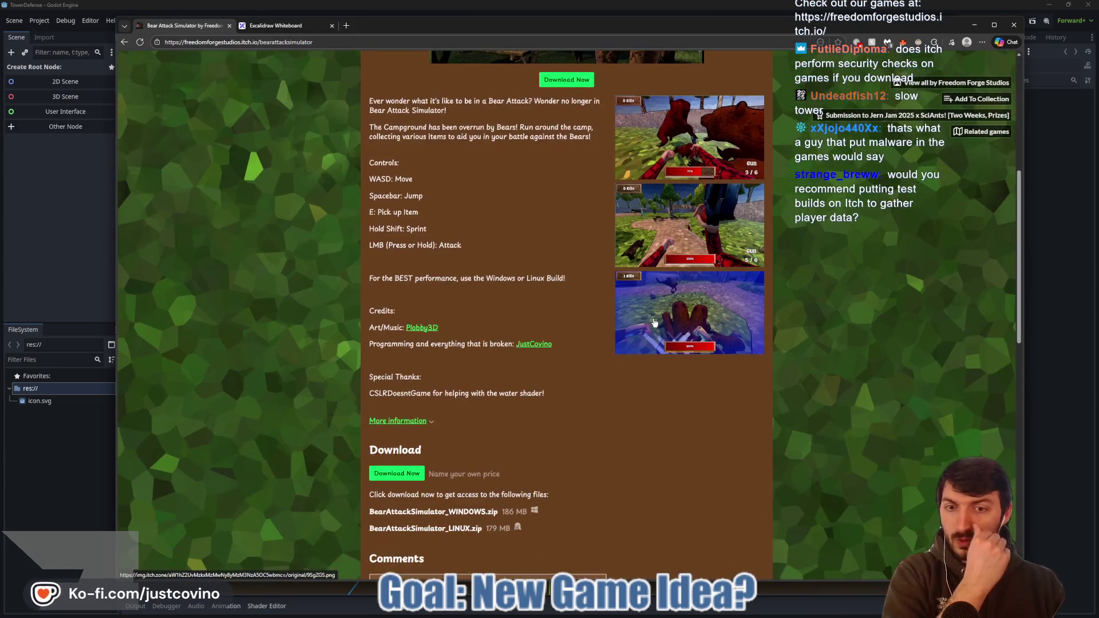
scroll(530, 239, "up", 3)
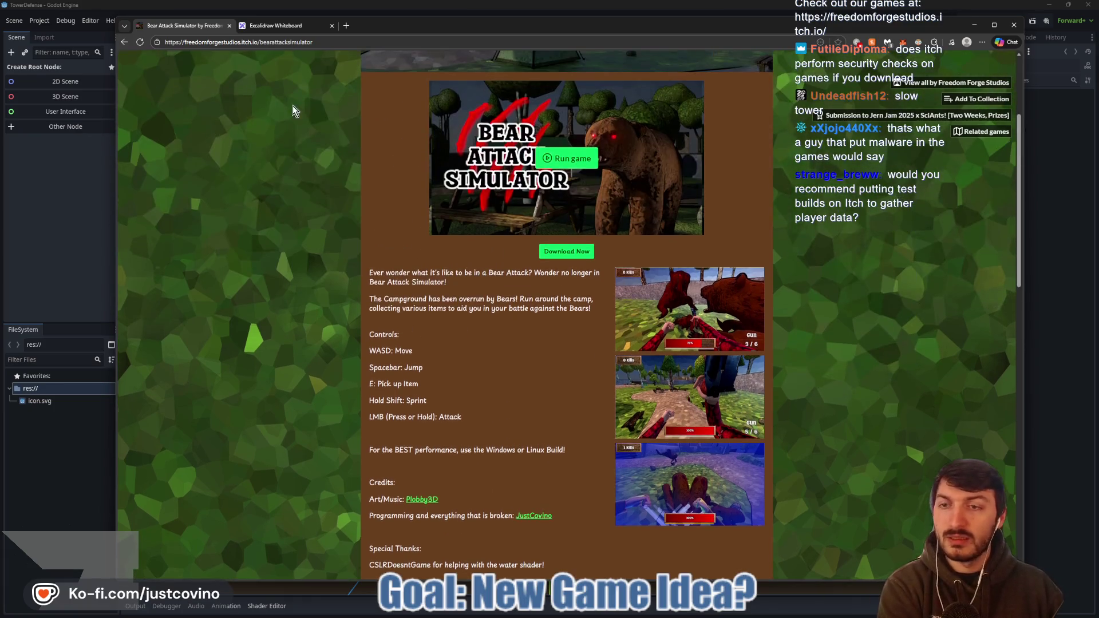
left_click(125, 42)
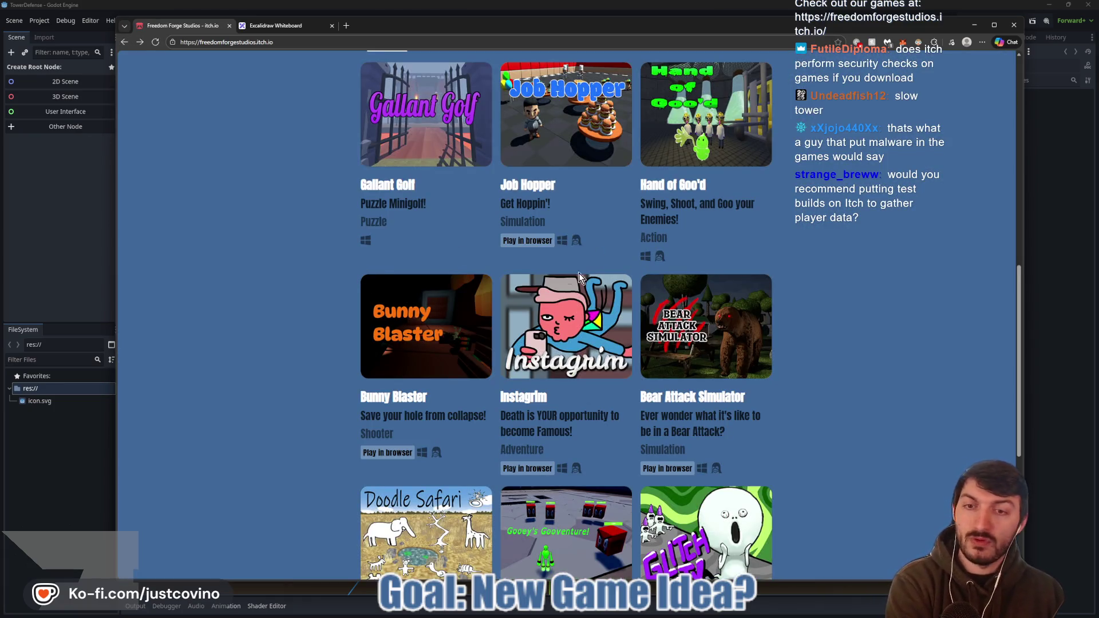
scroll(601, 417, "down", 3)
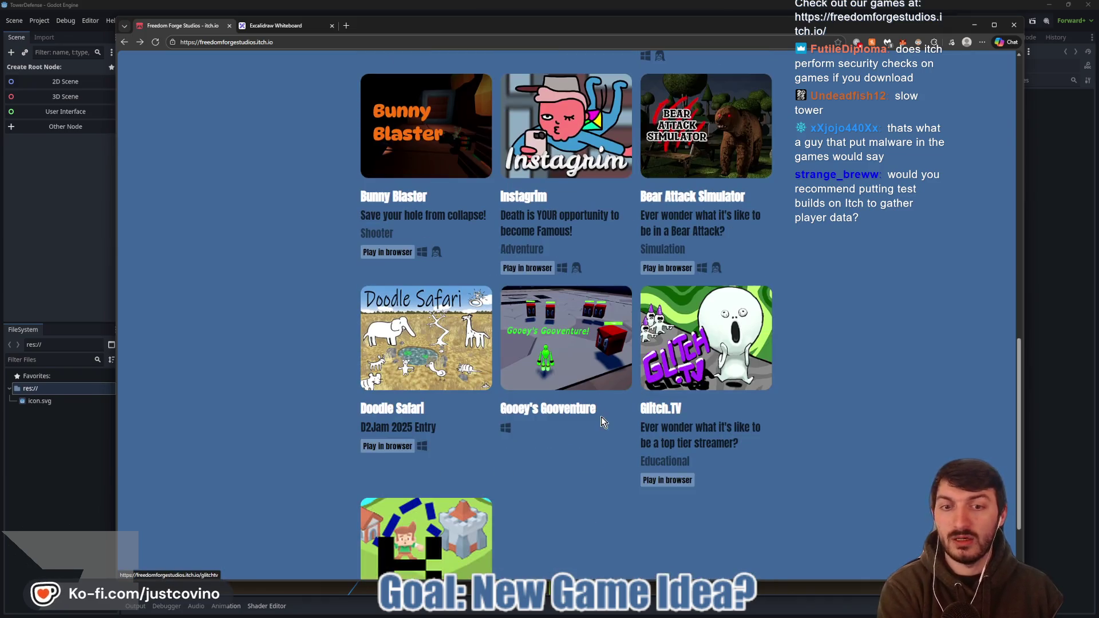
scroll(466, 319, "up", 6)
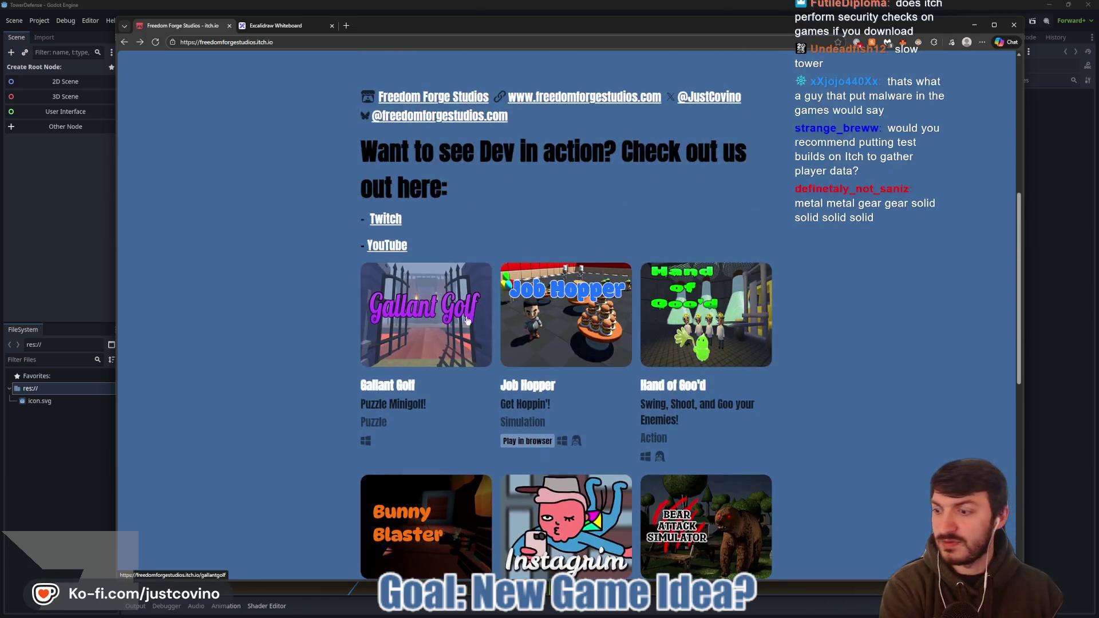
scroll(458, 318, "up", 3)
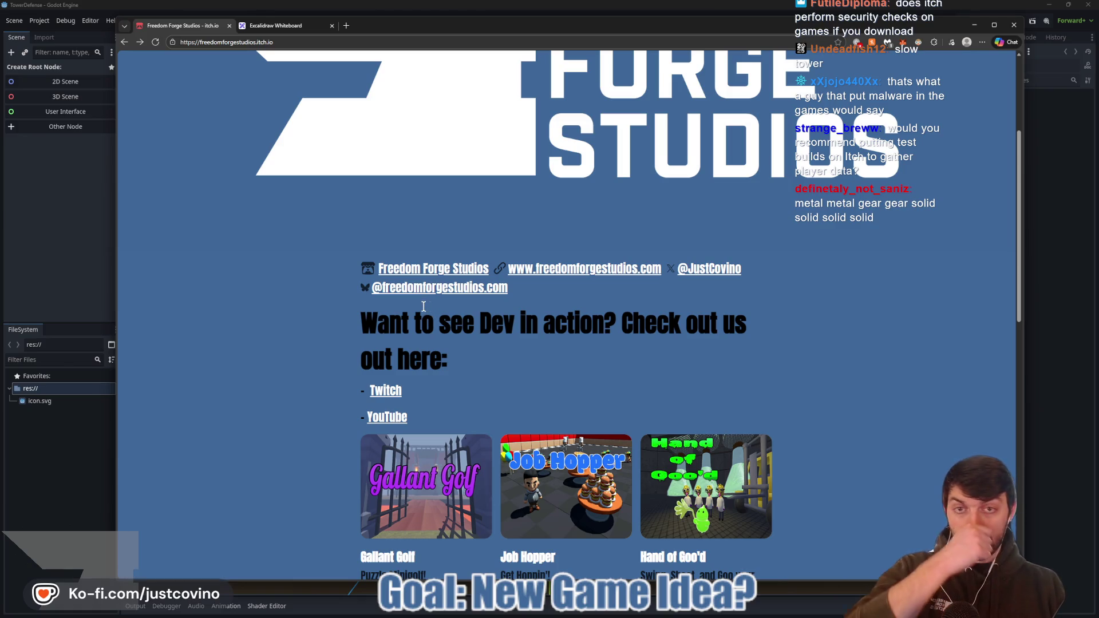
left_click(270, 27)
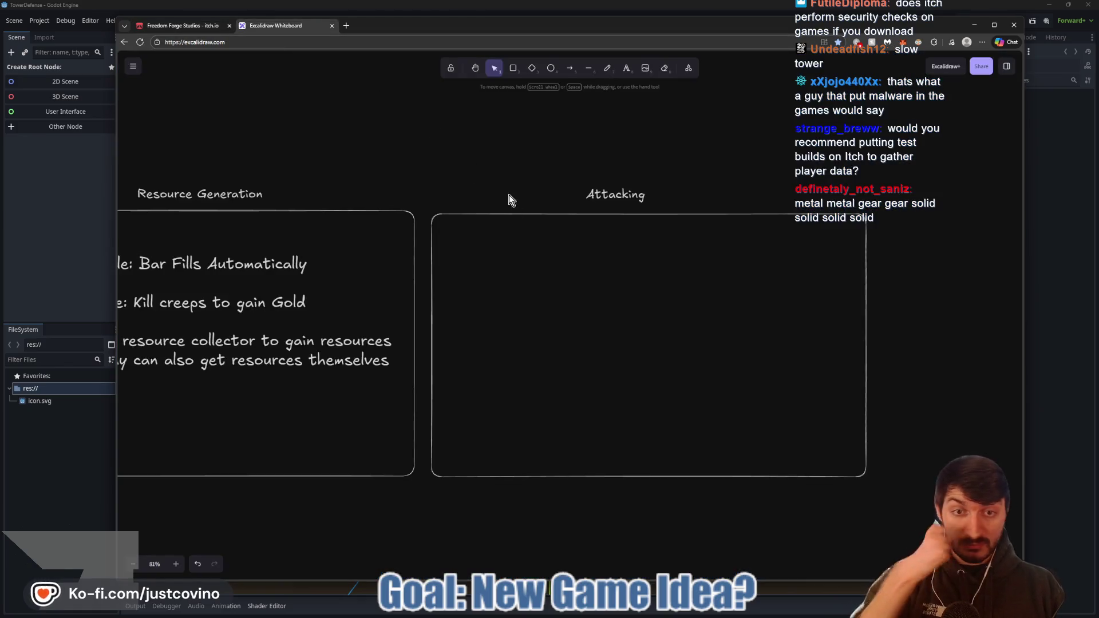
- Enlarge the Attacking heading beyond the Resource Generation heading's size, then begin a text entry
left_click(602, 189)
mouse_move(684, 204)
left_mouse_down()
mouse_move(729, 212)
mouse_move(736, 196)
mouse_move(683, 206)
left_mouse_up()
left_click(450, 318)
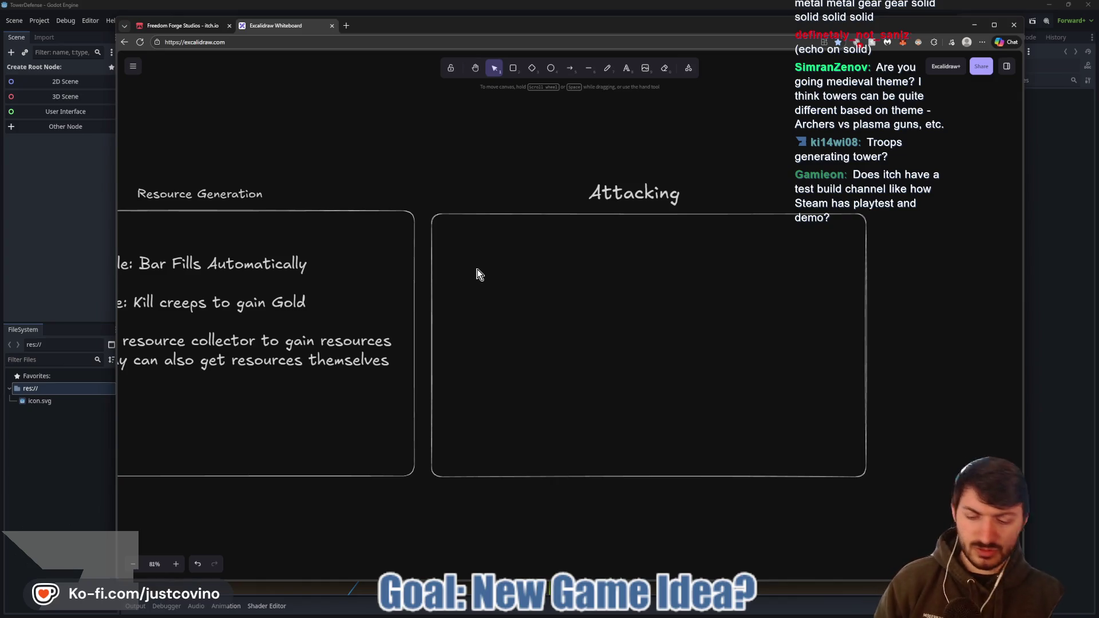
double_click(471, 247)
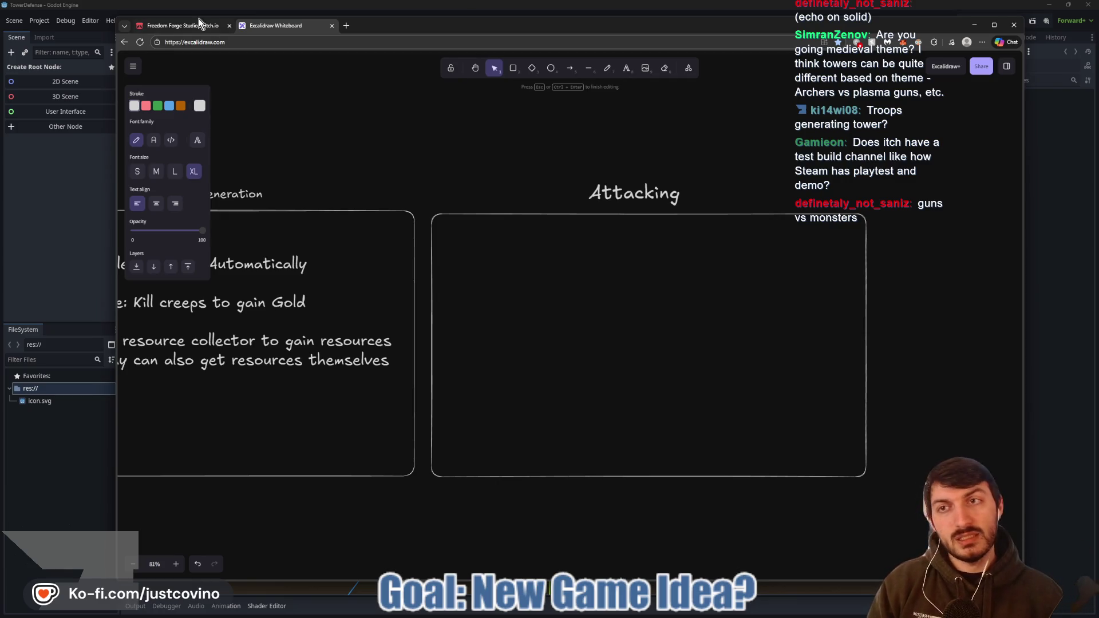
- Open the Job Hopper edit settings and point out its Restricted visibility option
left_click(181, 26)
scroll(516, 389, "down", 3)
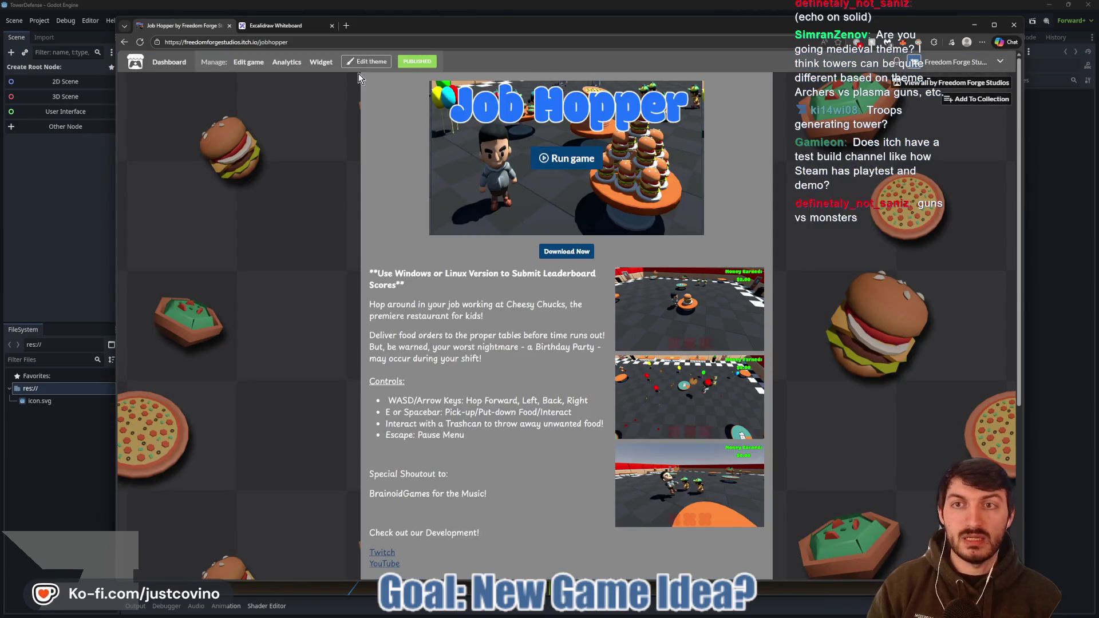
left_click(254, 66)
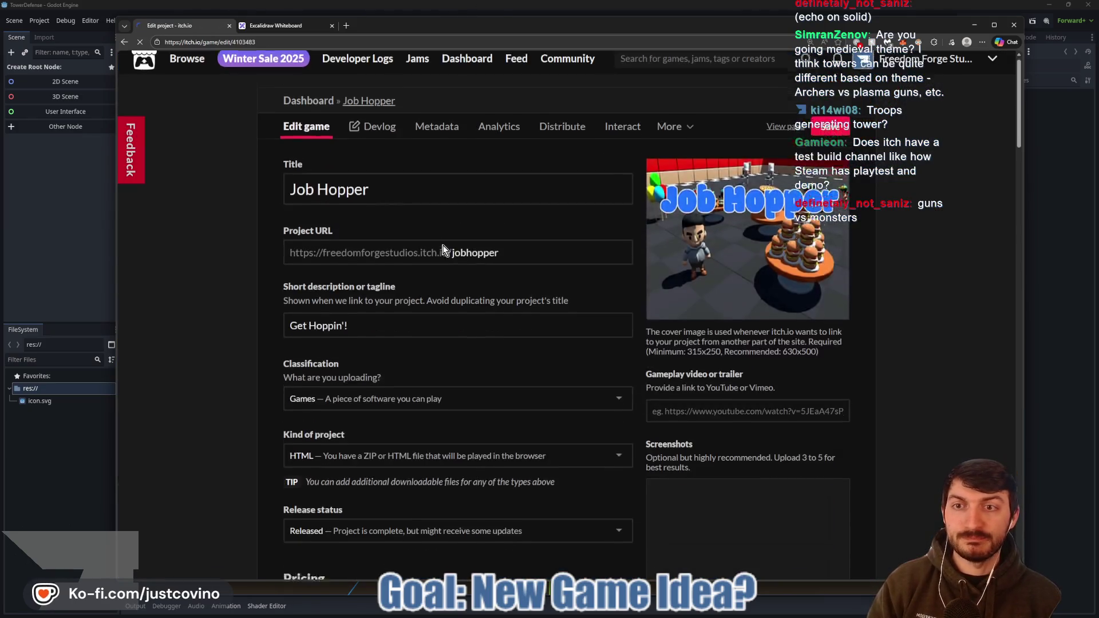
scroll(468, 246, "down", 10)
scroll(468, 246, "down", 15)
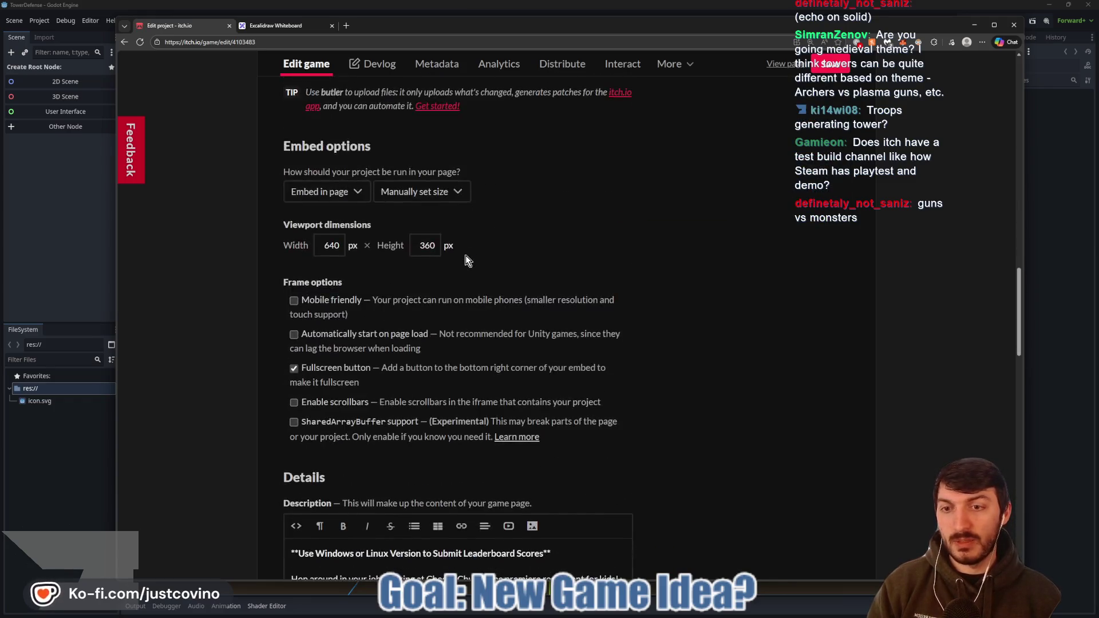
scroll(468, 265, "down", 10)
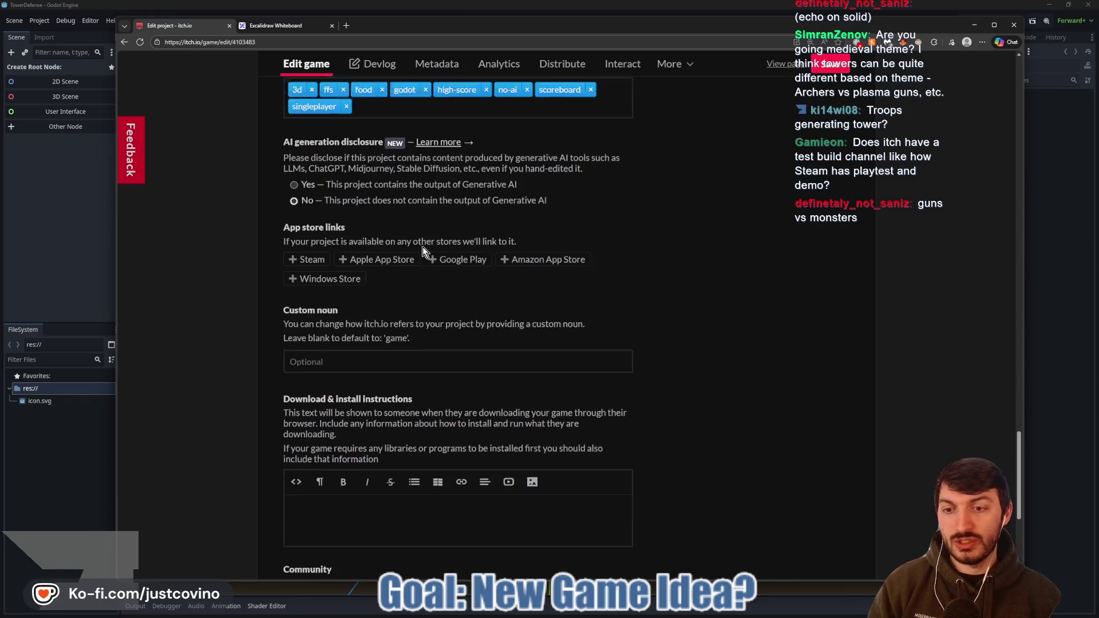
scroll(352, 389, "down", 2)
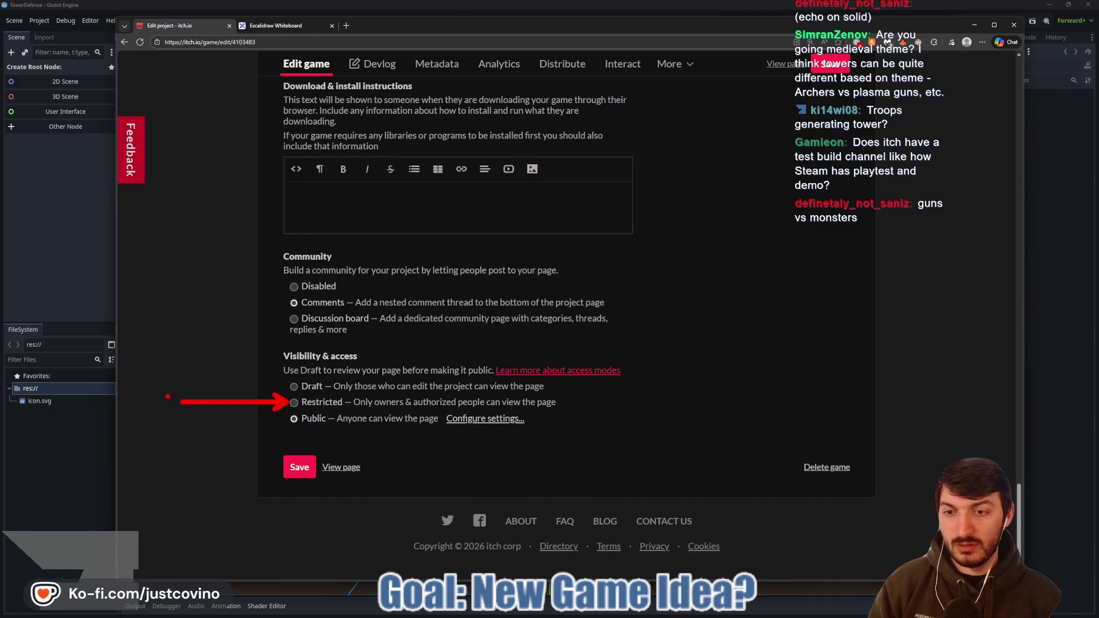
left_click_drag(573, 407, 726, 412)
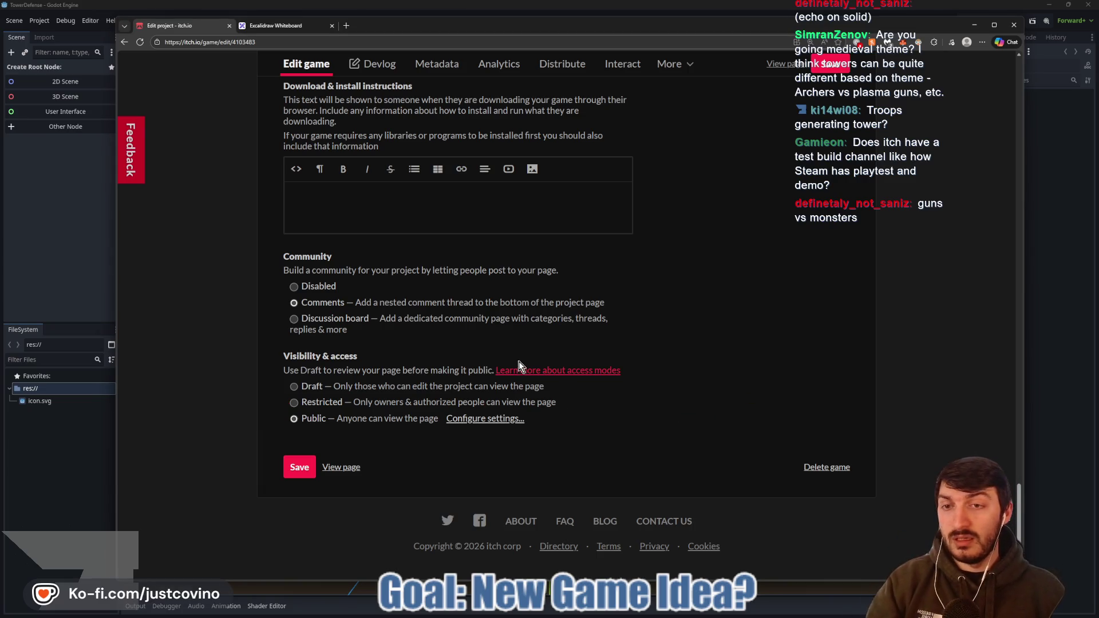
scroll(595, 343, "up", 10)
scroll(609, 344, "up", 15)
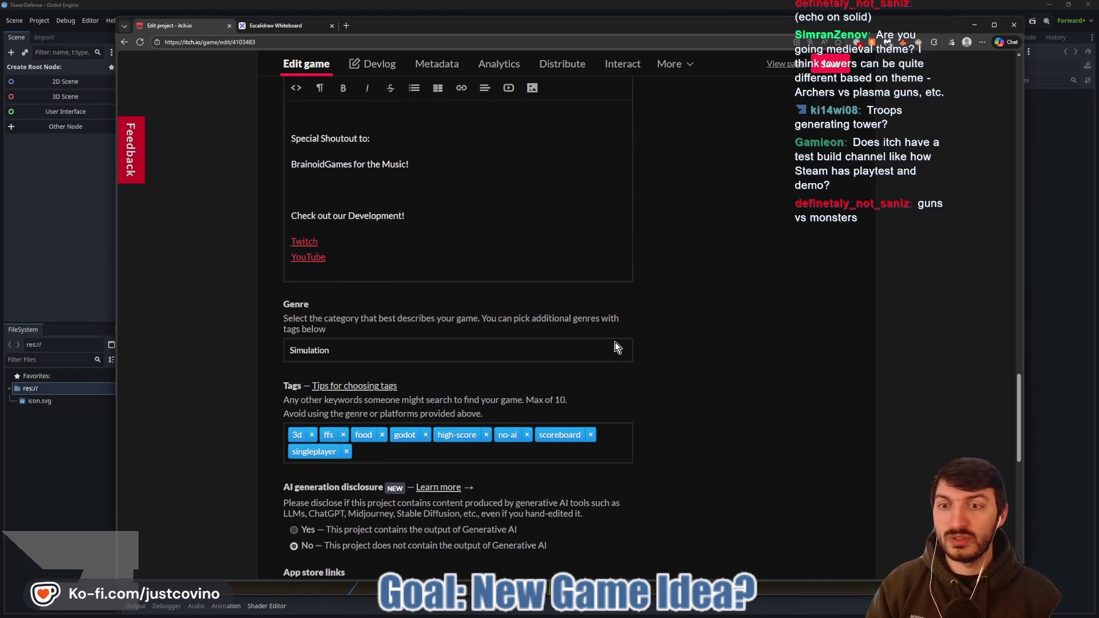
scroll(616, 359, "up", 15)
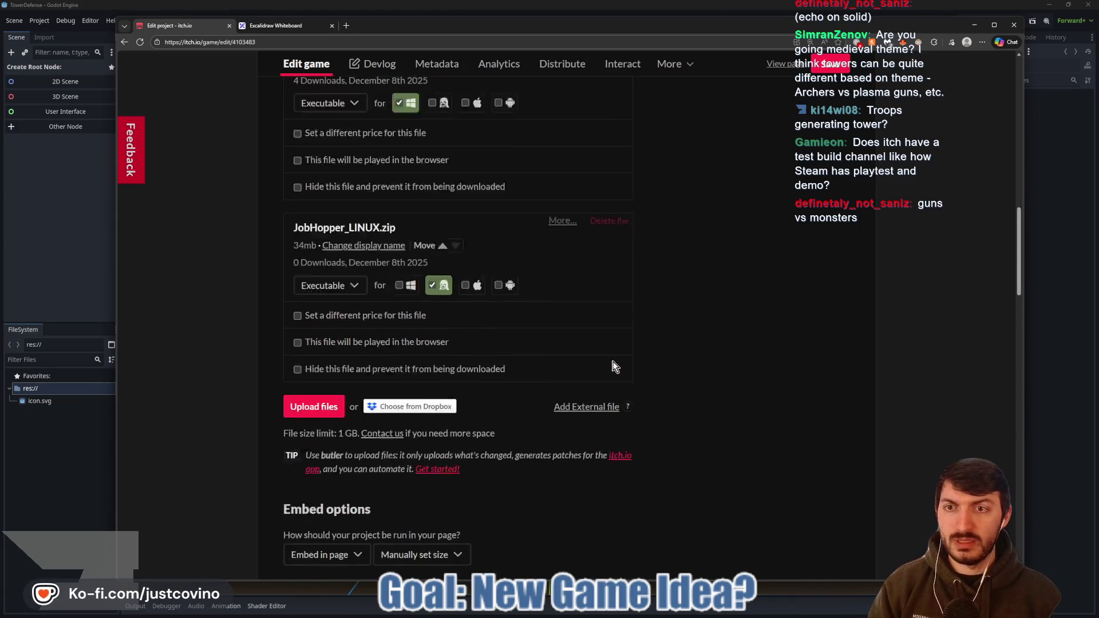
scroll(541, 277, "up", 5)
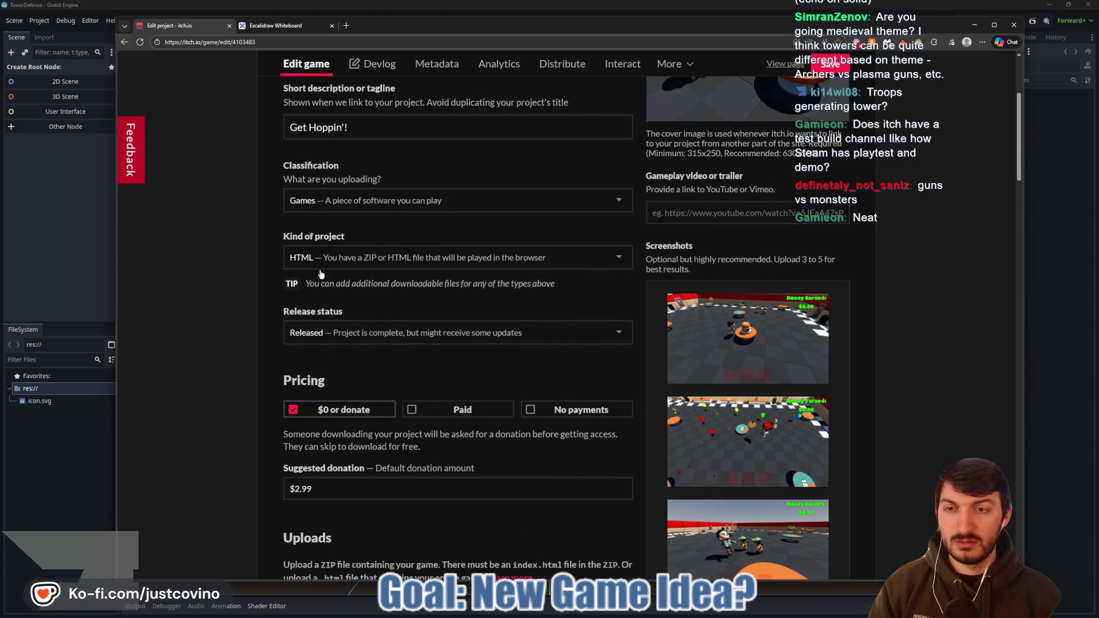
- Review the Release status choices, keeping Released, then view the public Job Hopper page
left_click_drag(3, 329, 275, 329)
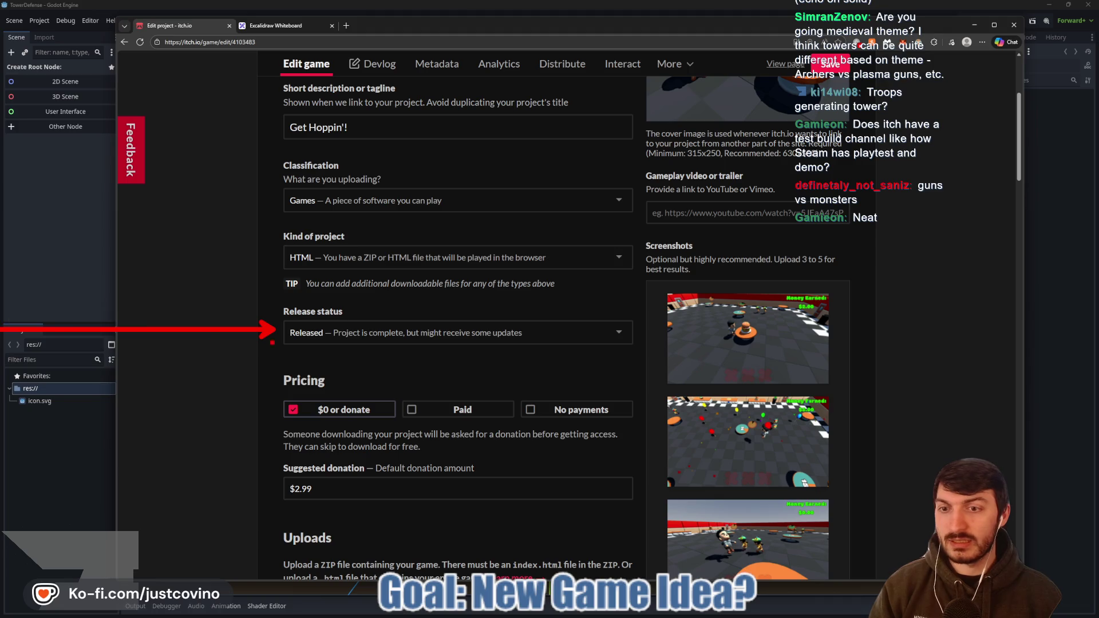
left_click(433, 333)
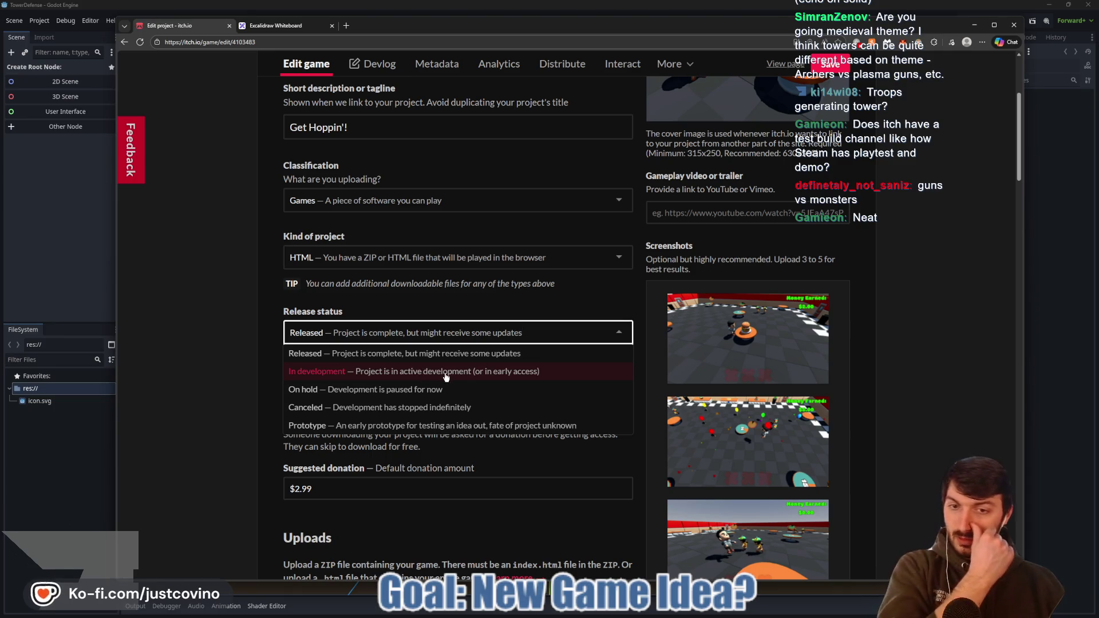
left_click(183, 297)
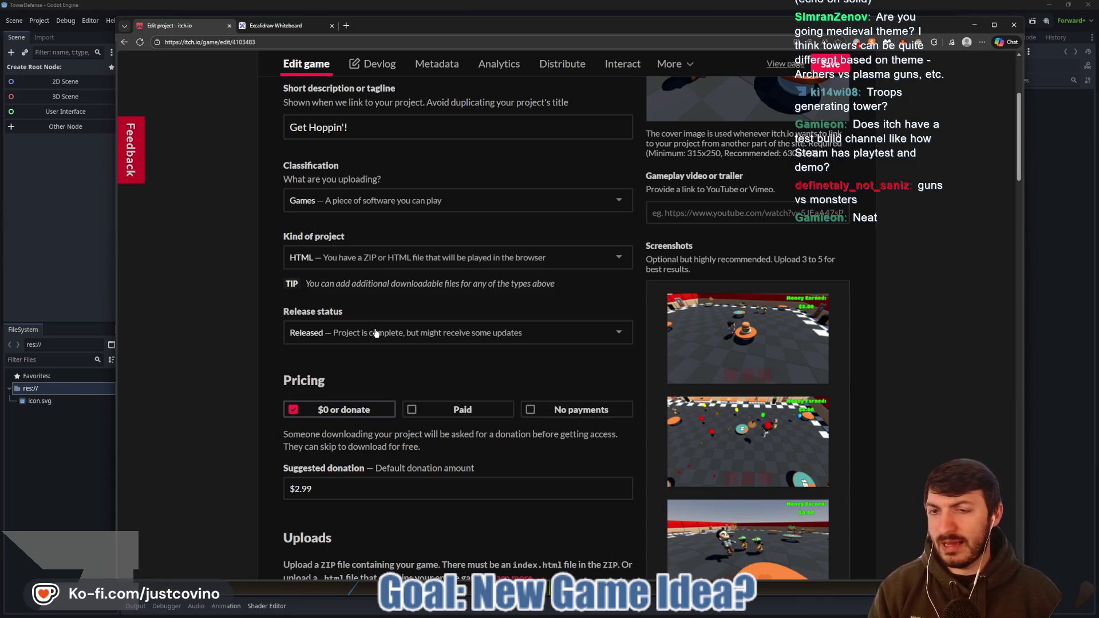
left_click(613, 127)
key("Return")
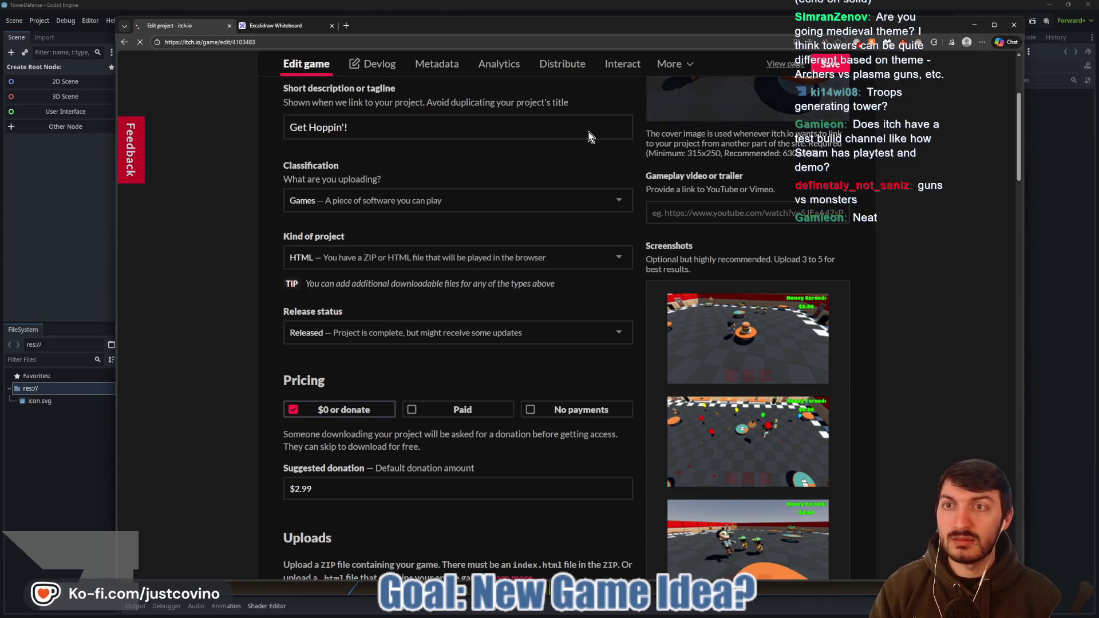
left_click(127, 43)
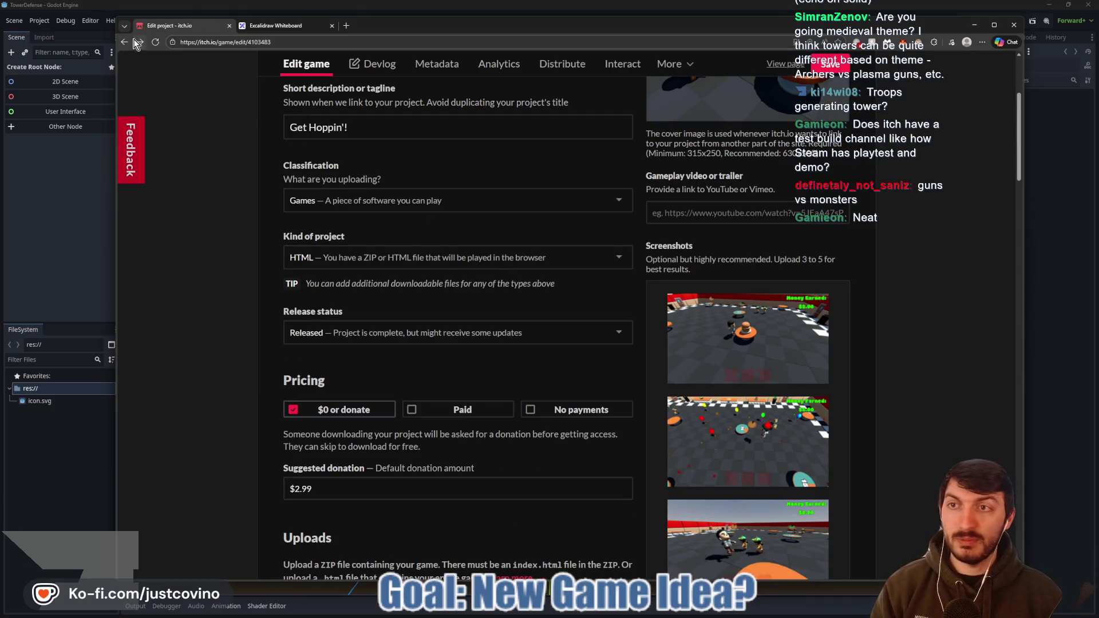
left_click(138, 43)
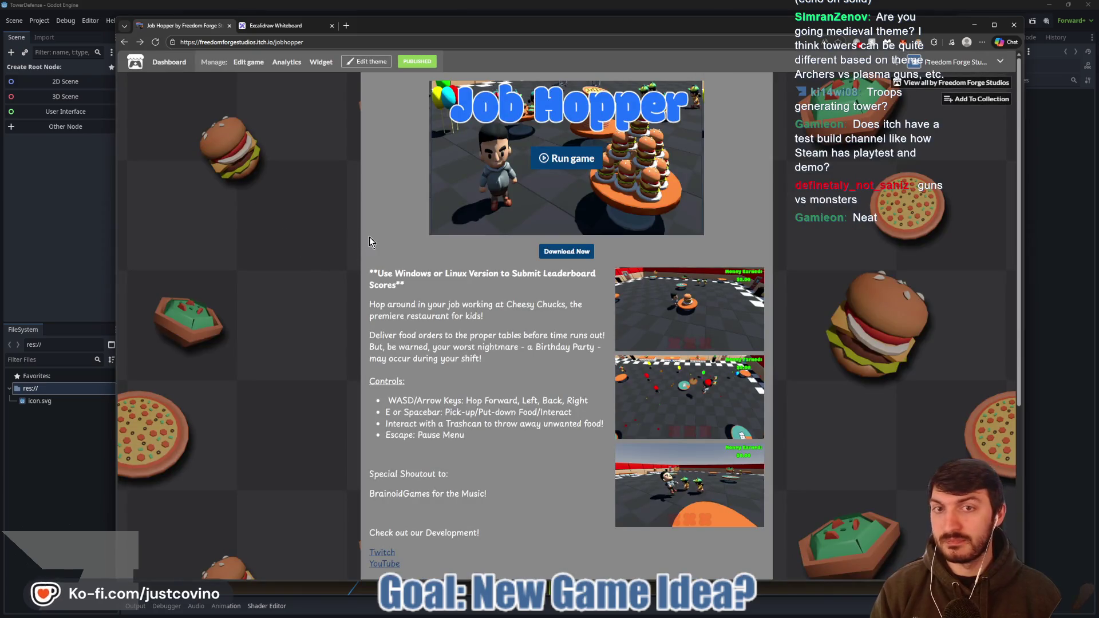
- Open the Freedom Forge Studios profile game grid, then hide the browser to show Godot
left_click(918, 82)
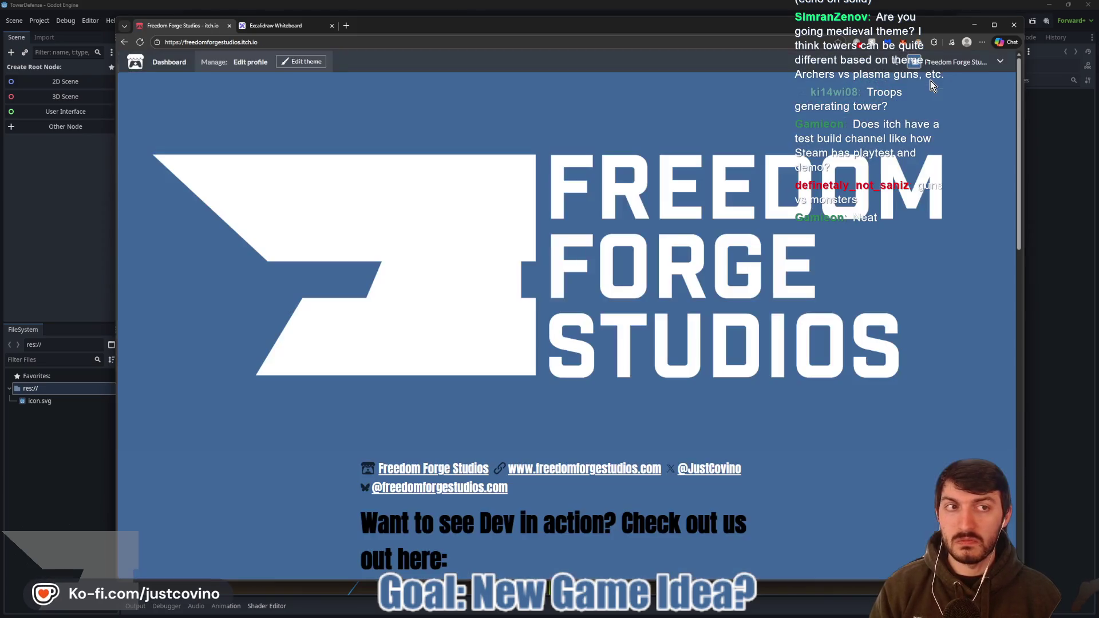
scroll(610, 273, "down", 5)
scroll(610, 272, "down", 4)
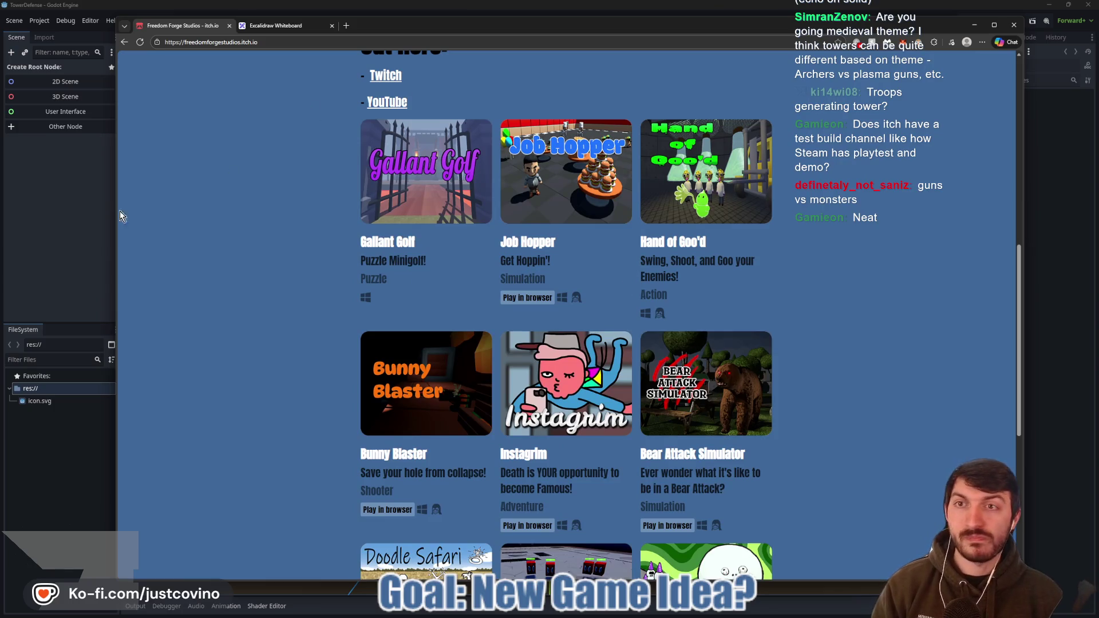
key("alt+Tab")
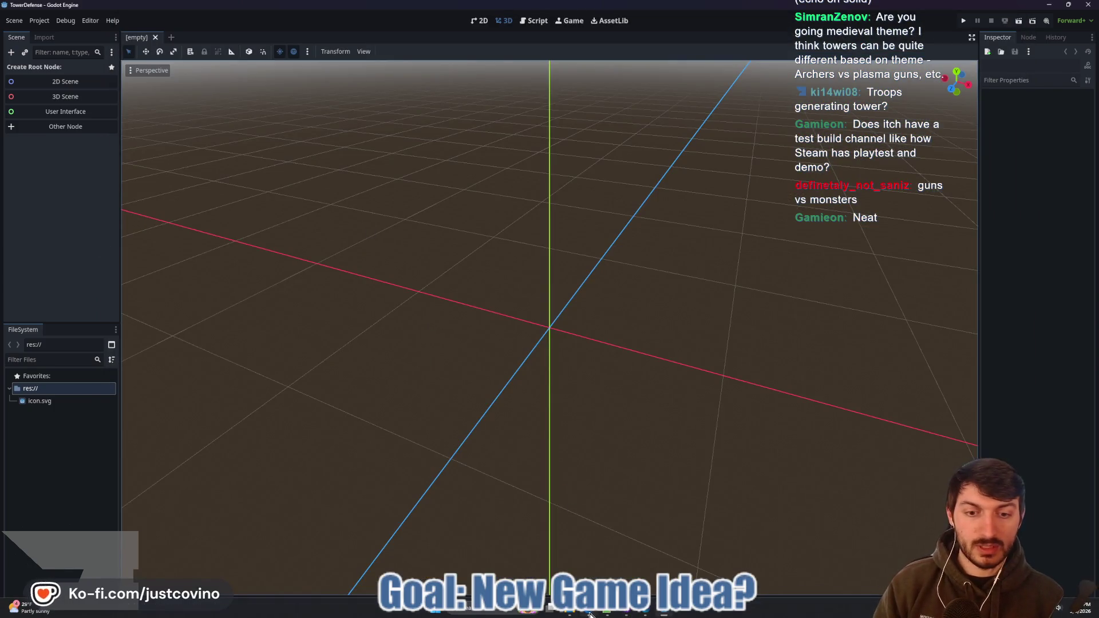
left_click(590, 615)
- Write Player Attacks (Gun, Sword, Abilities) and Mob Spawner (runs to flag, grabs it, brings it back)
left_click(279, 23)
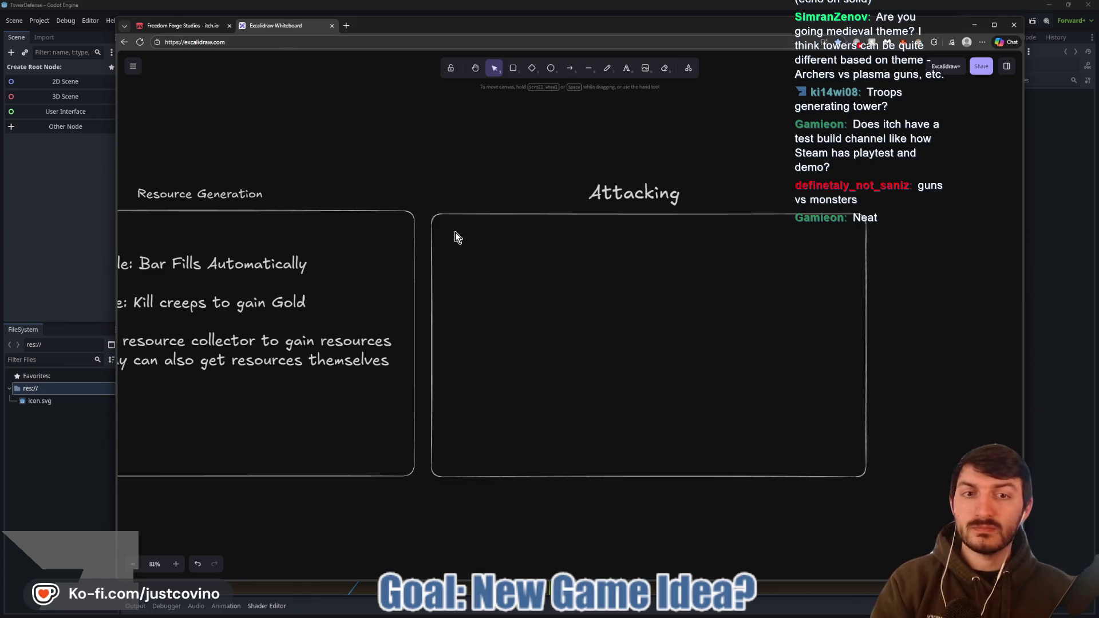
key("t")
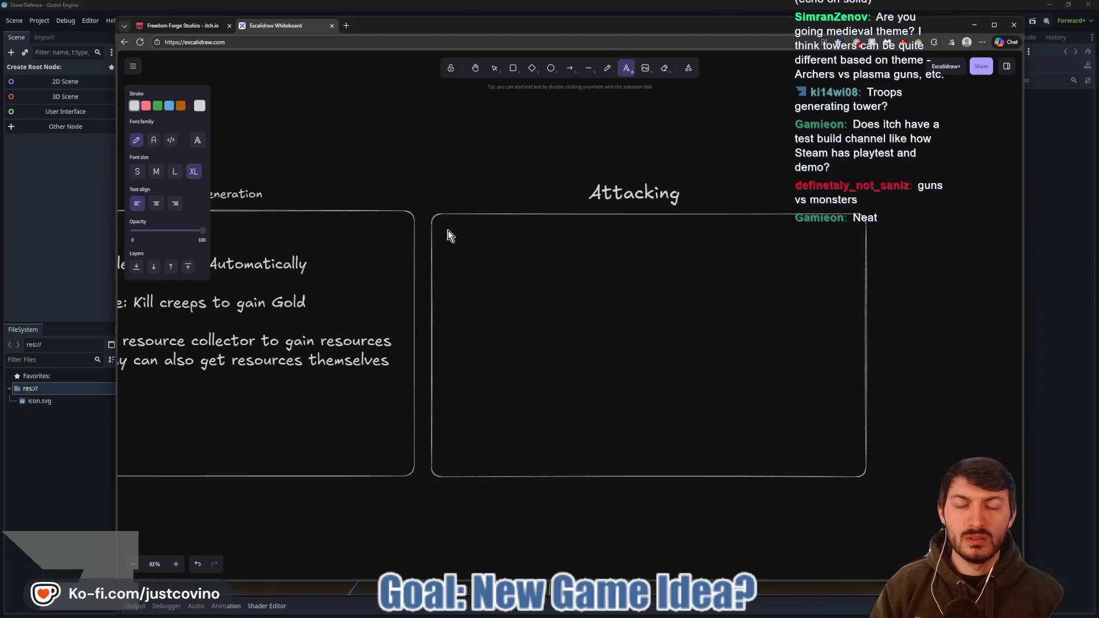
left_click(450, 236)
type("Pl")
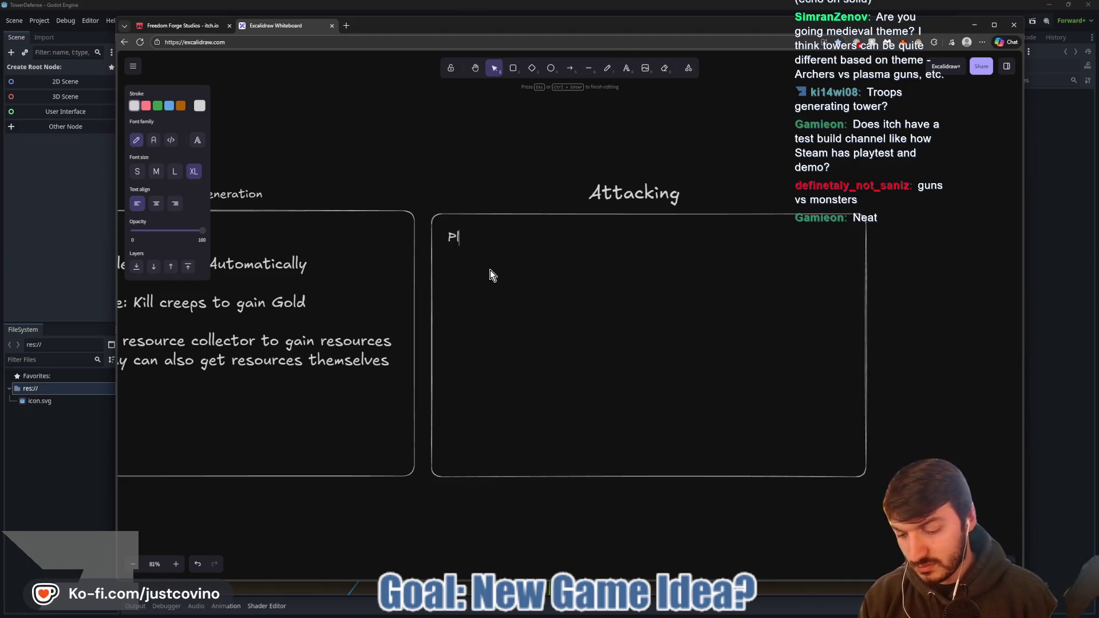
type("ayer Attacks")
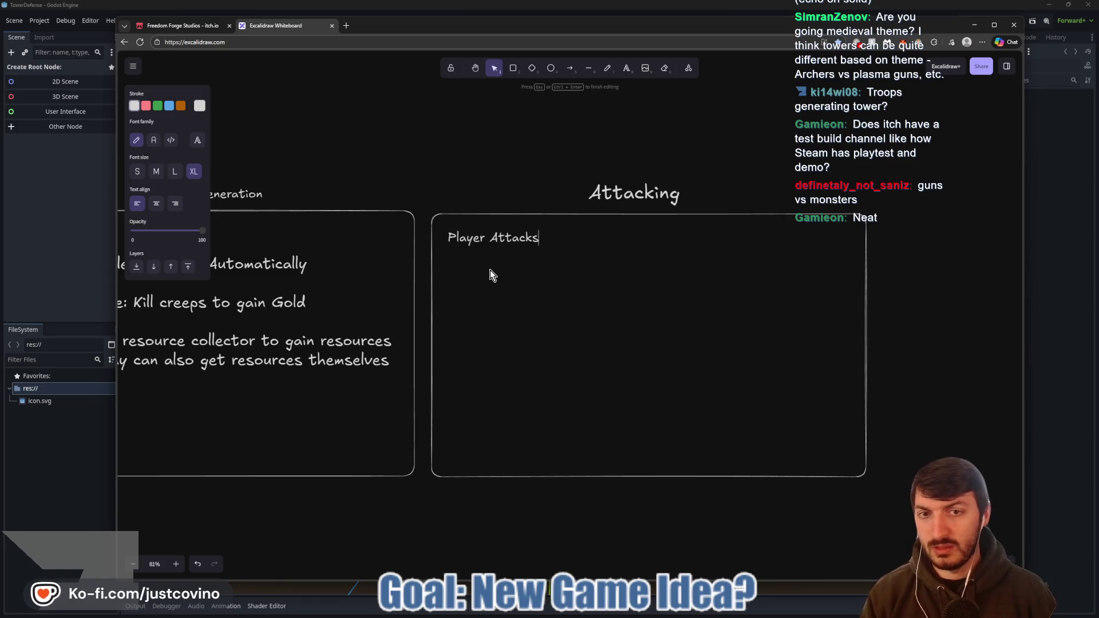
type("- Gun")
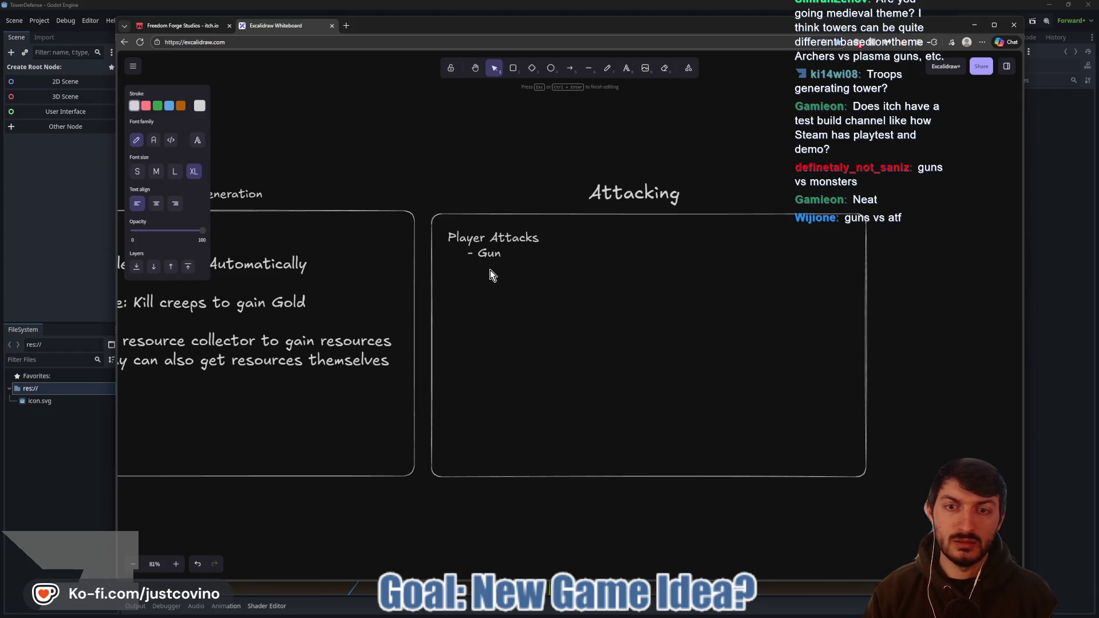
key("Return")
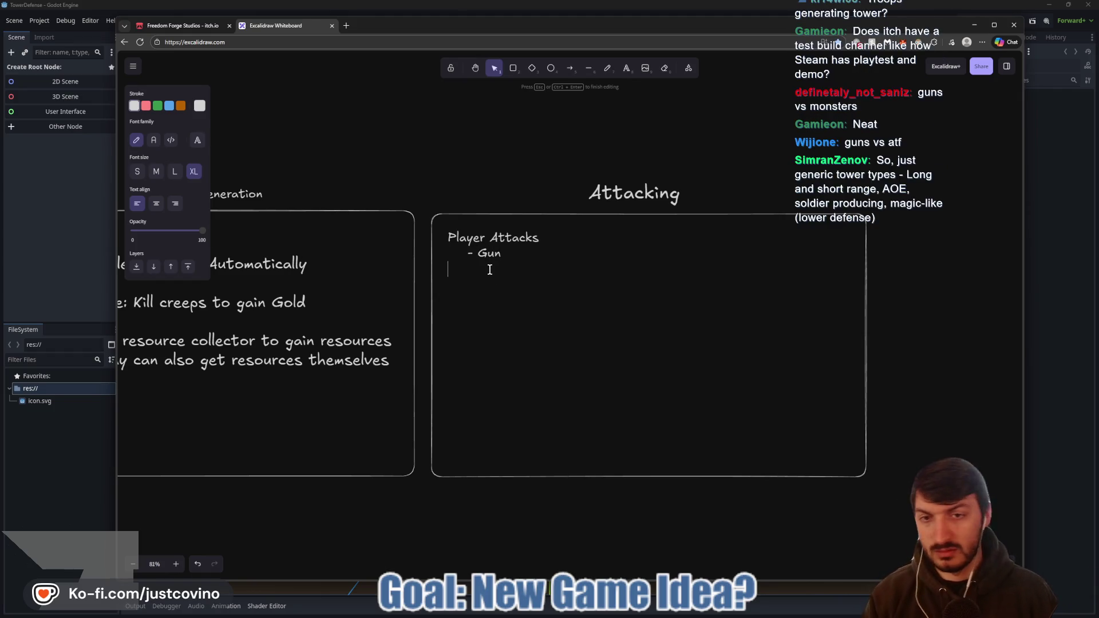
type("- Sword ")
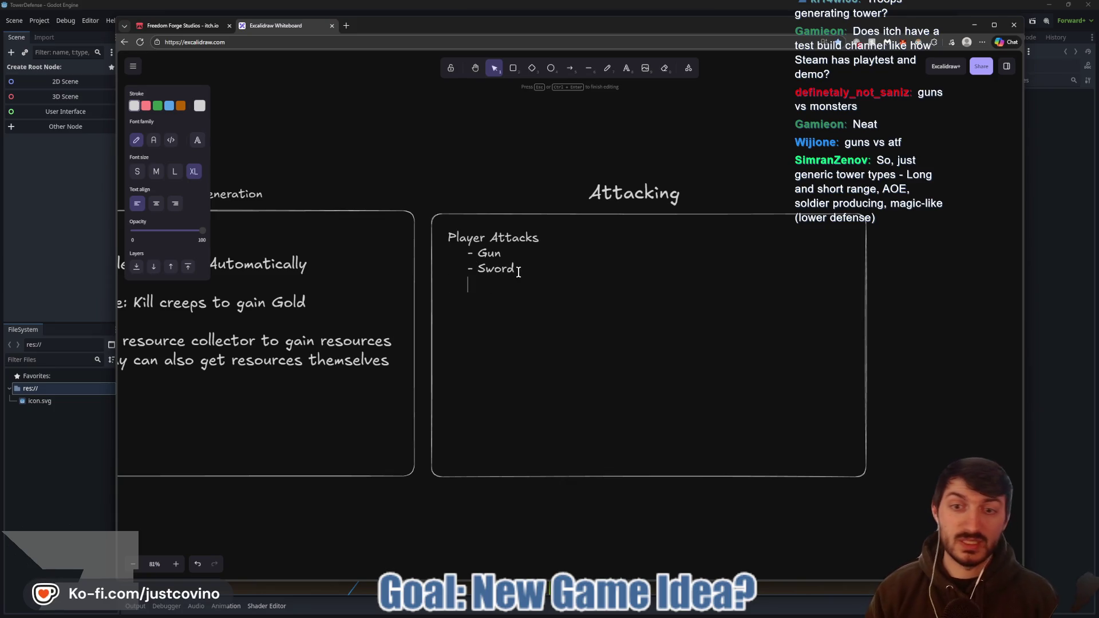
type("    - Abilities")
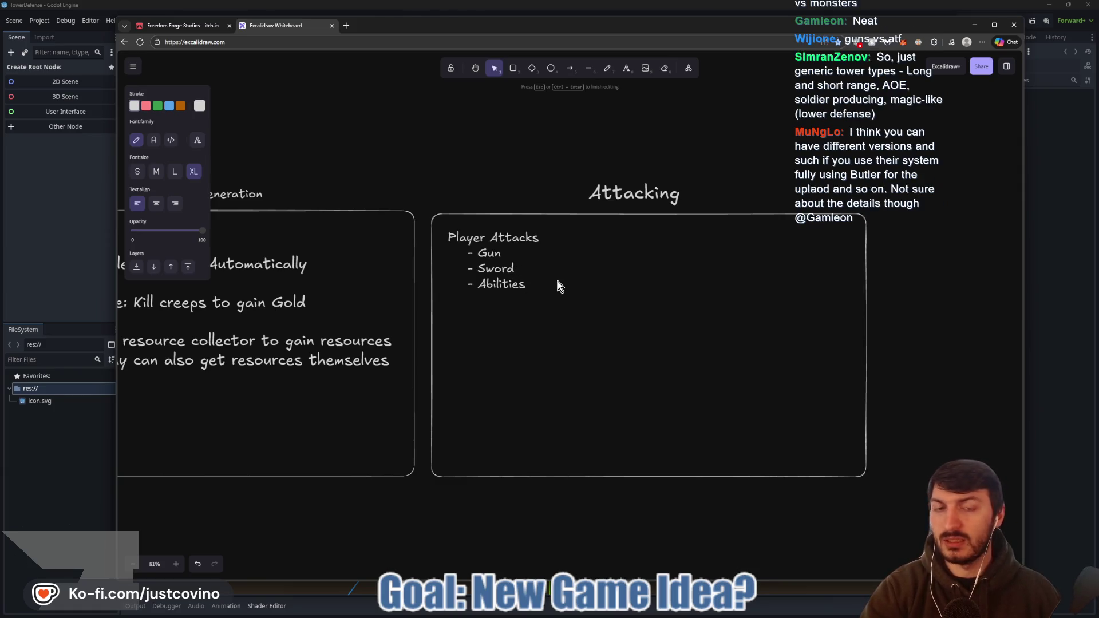
key("Return")
key("Return")
type("Mob Spawner ")
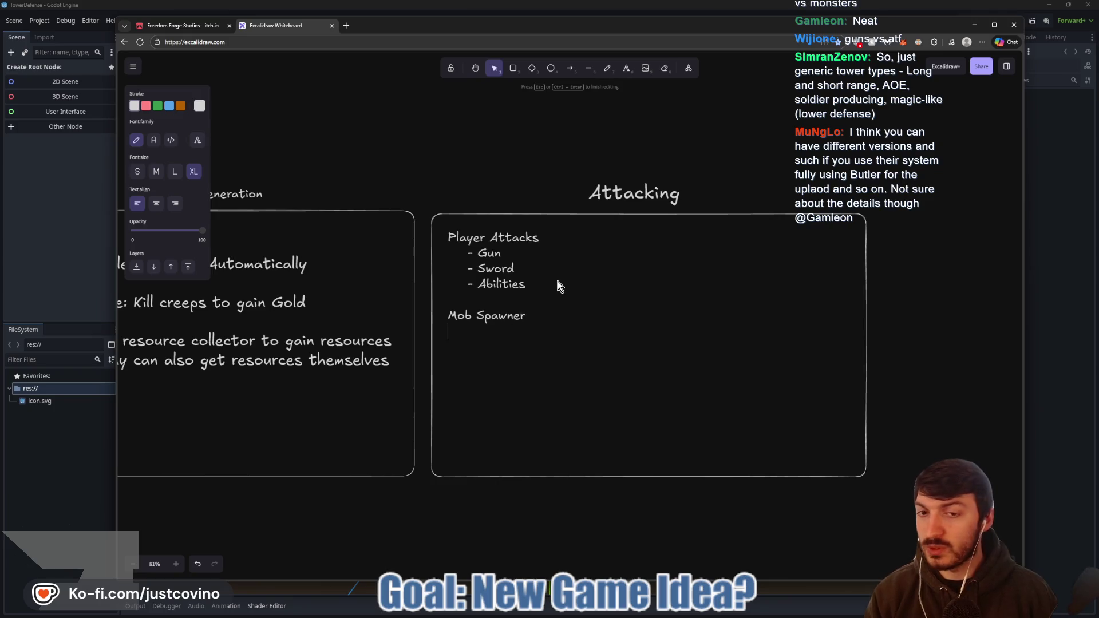
type("    - Runs towards Flag + ")
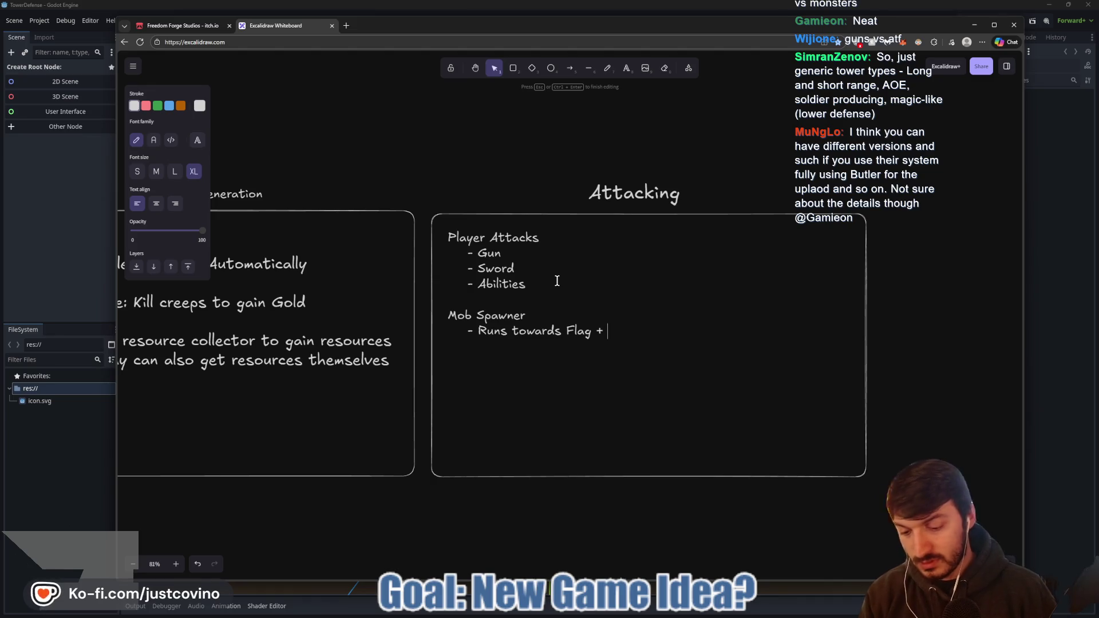
type("Grabs Flag")
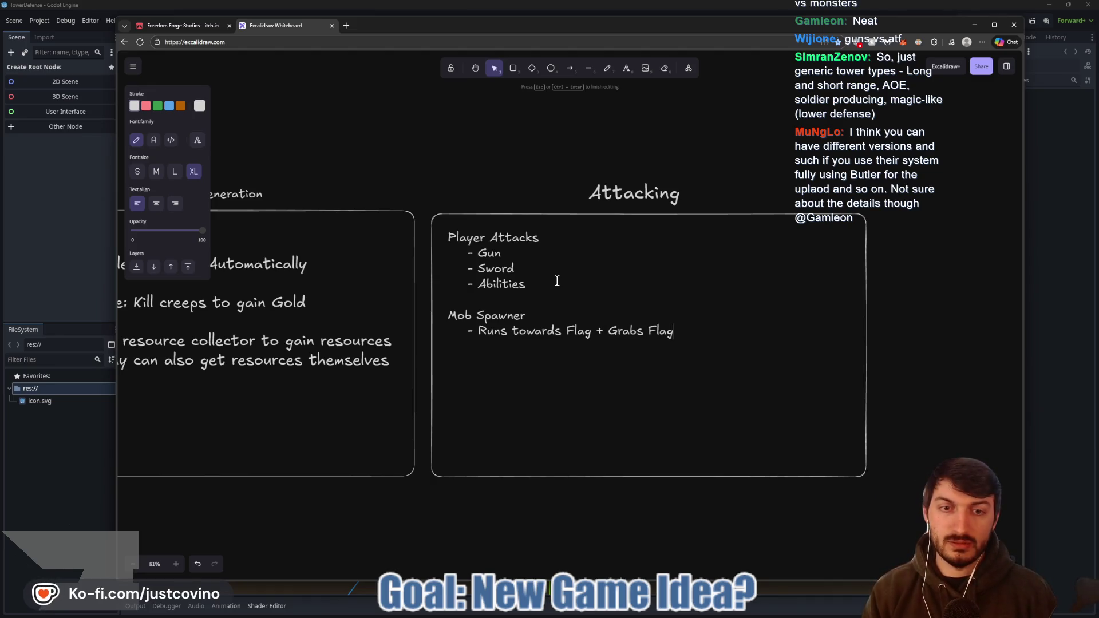
type(" and brings back")
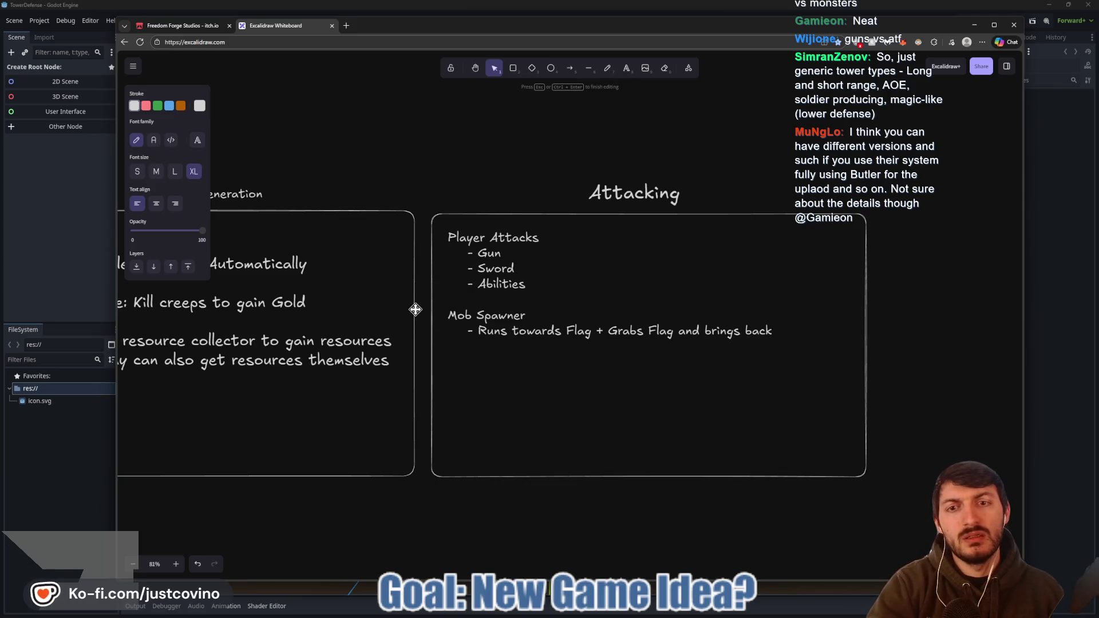
scroll(416, 309, "left", 5)
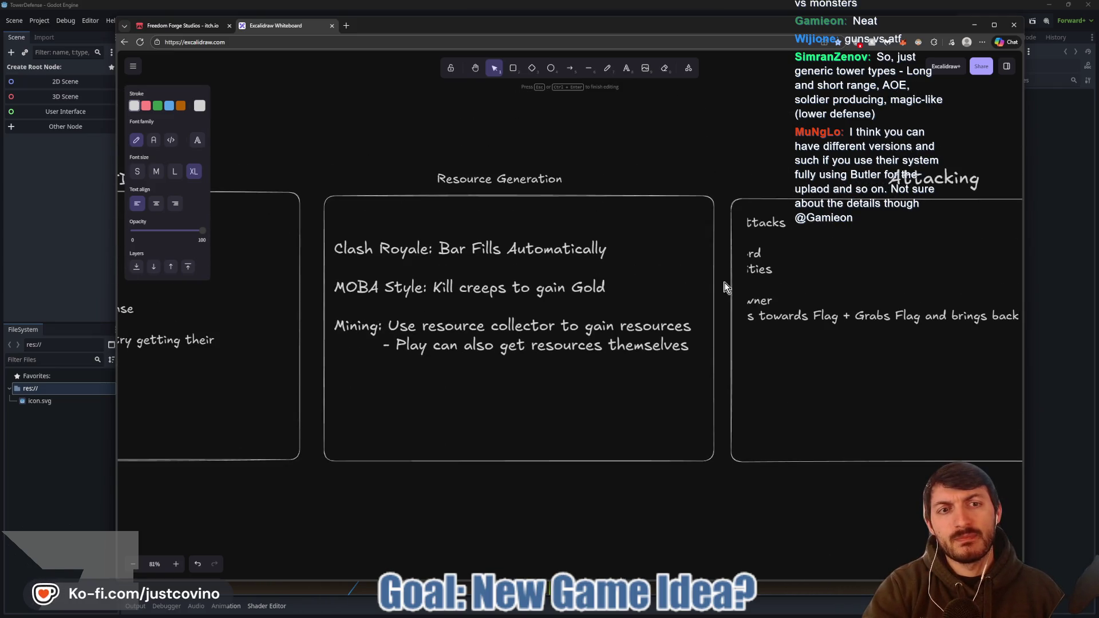
left_click_drag(726, 286, 508, 304)
left_click(565, 166)
left_click_drag(469, 180, 606, 227)
scroll(606, 228, "down", 1)
scroll(776, 270, "left", 6)
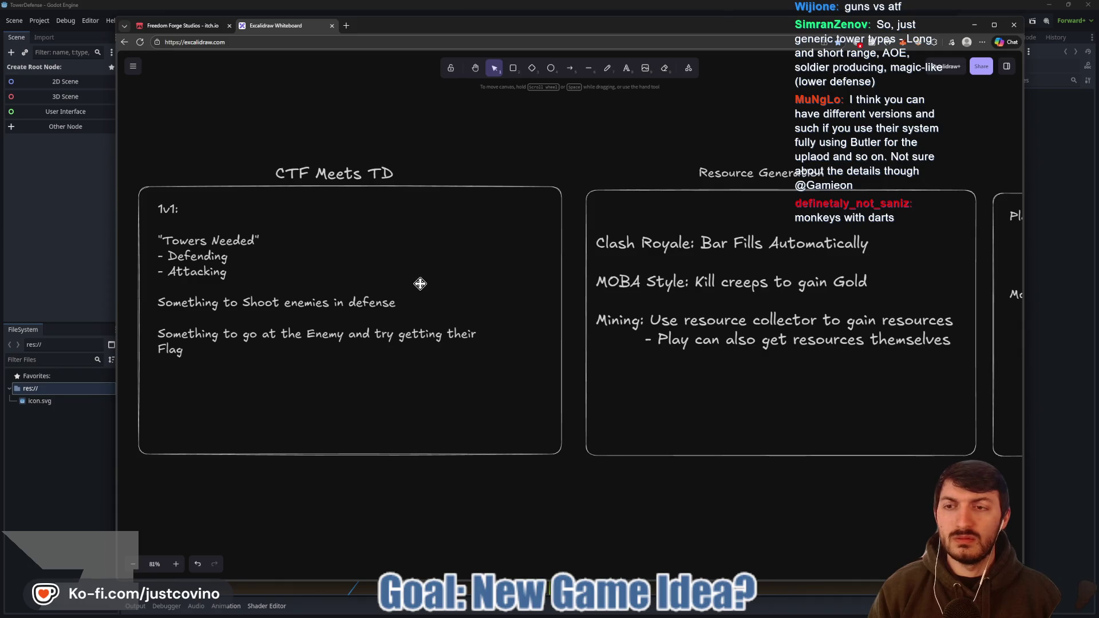
scroll(420, 283, "right", 9)
key("e")
scroll(353, 332, "left", 5)
scroll(526, 342, "right", 5)
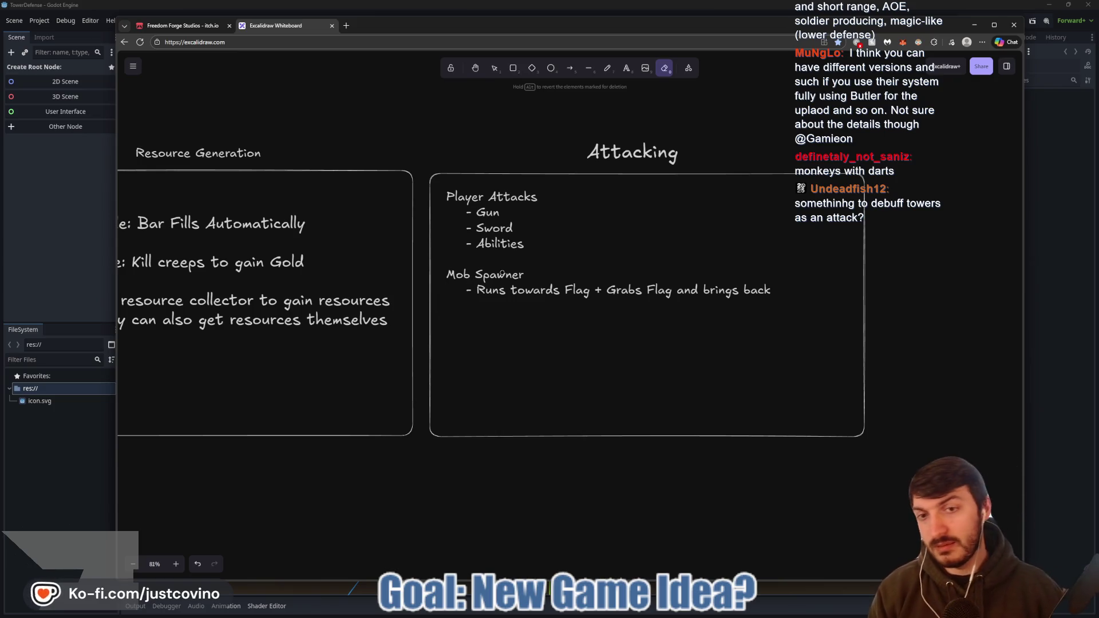
- Sketch in red a home flag base, a mob, and an arrow toward a stick figure
left_click_drag(421, 311, 791, 195)
scroll(791, 195, "left", 5)
left_click_drag(768, 330, 387, 337)
scroll(387, 337, "right", 10)
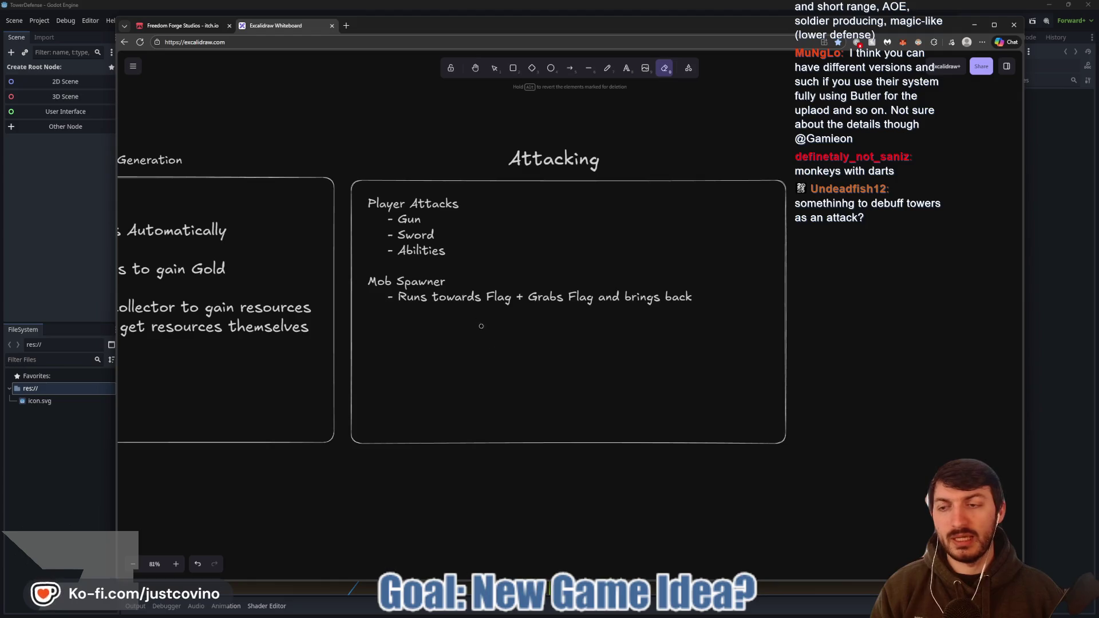
scroll(480, 321, "down", 2)
mouse_move(410, 319)
left_mouse_down()
mouse_move(464, 355)
mouse_move(411, 285)
mouse_move(437, 311)
mouse_move(424, 315)
left_mouse_up()
left_click_drag(478, 277, 496, 357)
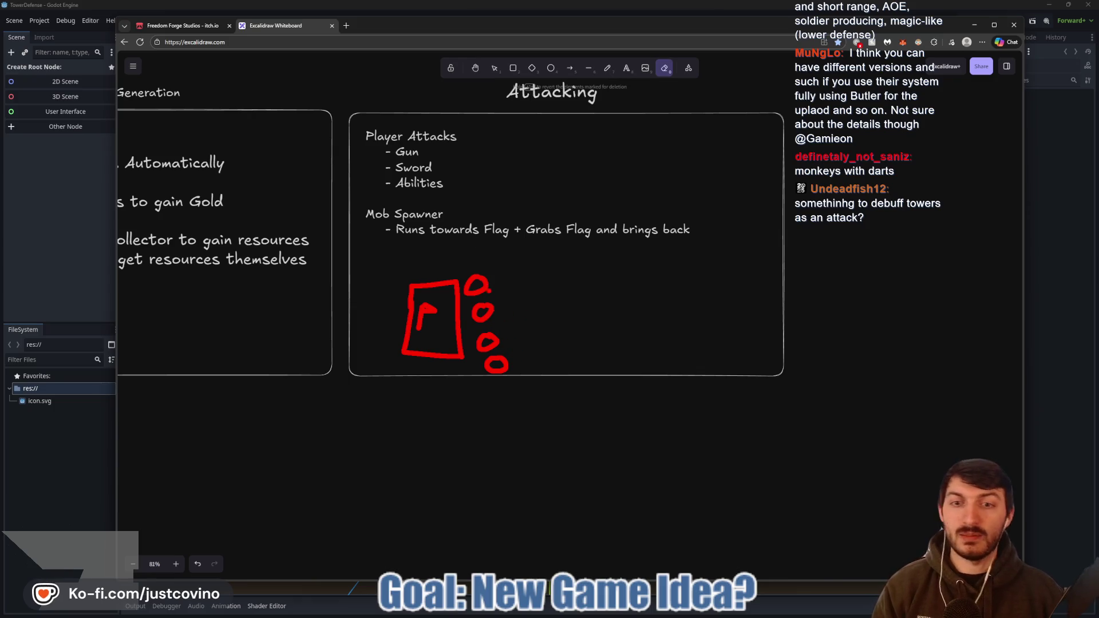
left_click_drag(525, 310, 527, 328)
mouse_move(550, 285)
left_mouse_down()
mouse_move(548, 325)
mouse_move(561, 337)
mouse_move(559, 317)
left_mouse_up()
- Add a red enemy base, a dividing line, and two mobs beside the enemy base
mouse_move(726, 272)
left_mouse_down()
mouse_move(802, 270)
mouse_move(722, 254)
mouse_move(720, 289)
mouse_move(762, 295)
left_mouse_up()
left_click_drag(588, 263, 588, 364)
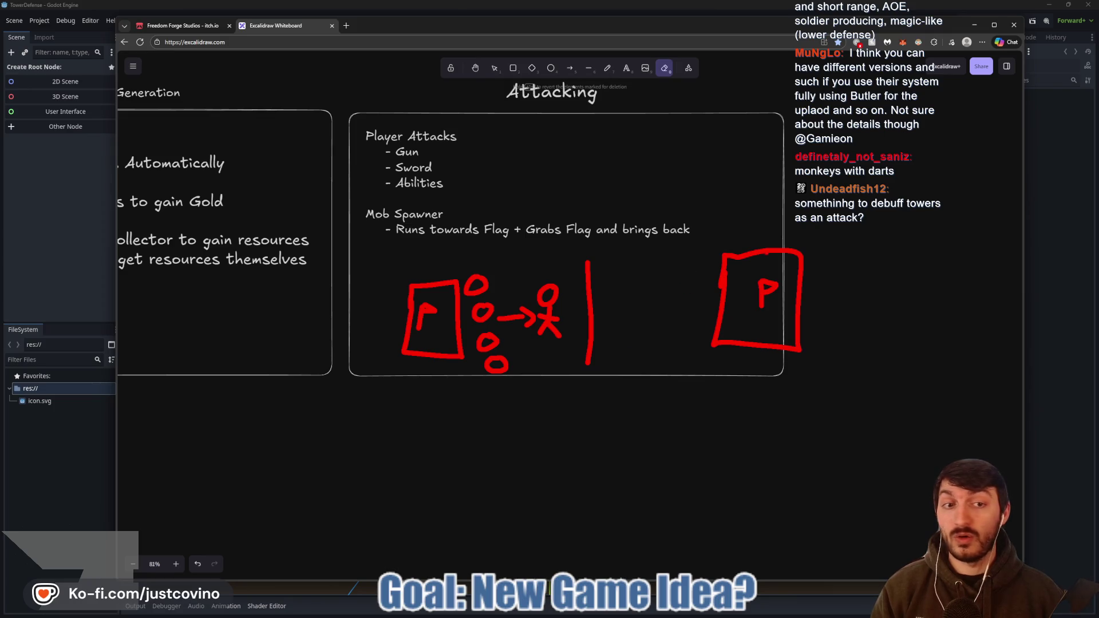
mouse_move(717, 259)
left_mouse_down()
mouse_move(682, 247)
mouse_move(698, 260)
left_mouse_up()
left_click_drag(710, 318, 712, 319)
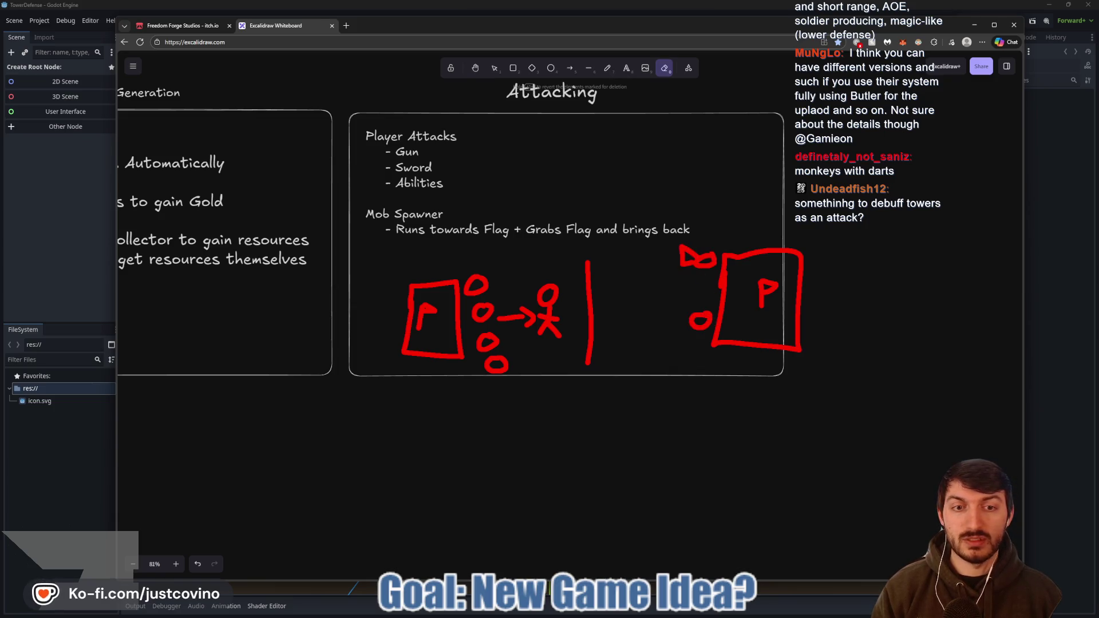
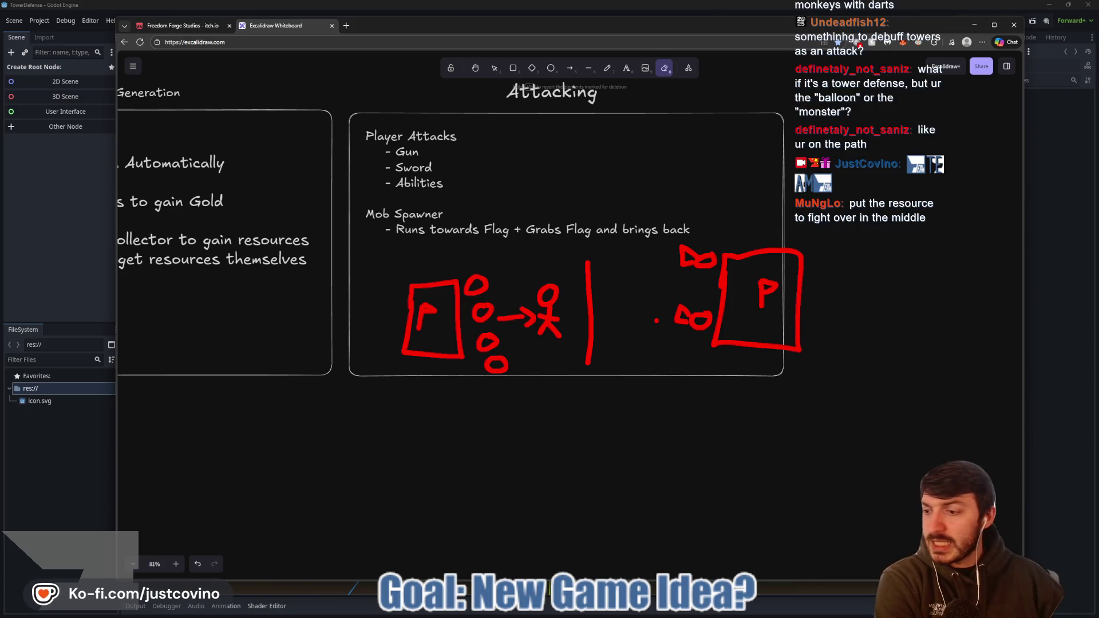
- Erase the red base, mob and dividing-line sketches from the Attacking box, then pan toward Resource Generation
left_click(657, 320)
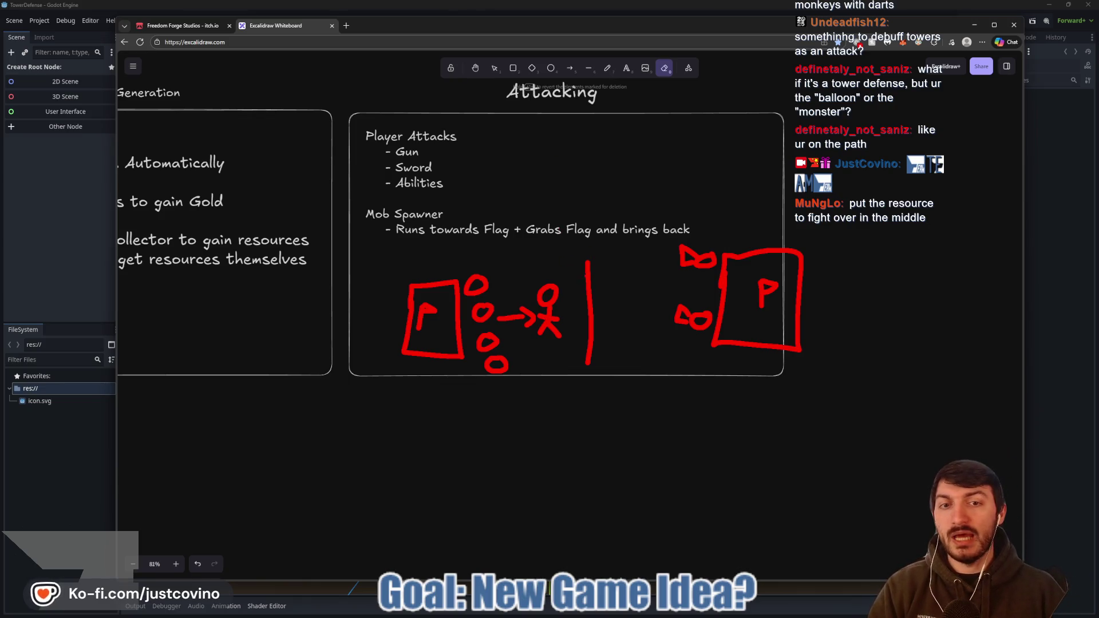
left_click_drag(656, 320, 601, 265)
scroll(528, 301, "left", 10)
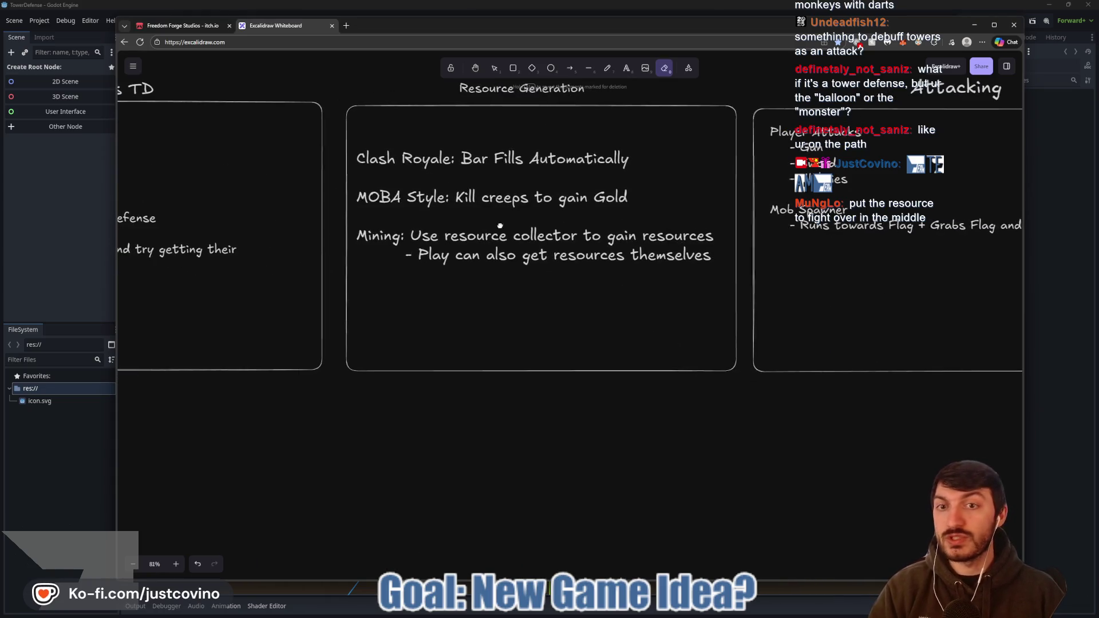
scroll(441, 189, "right", 2)
scroll(378, 150, "up", 1)
scroll(555, 197, "right", 4)
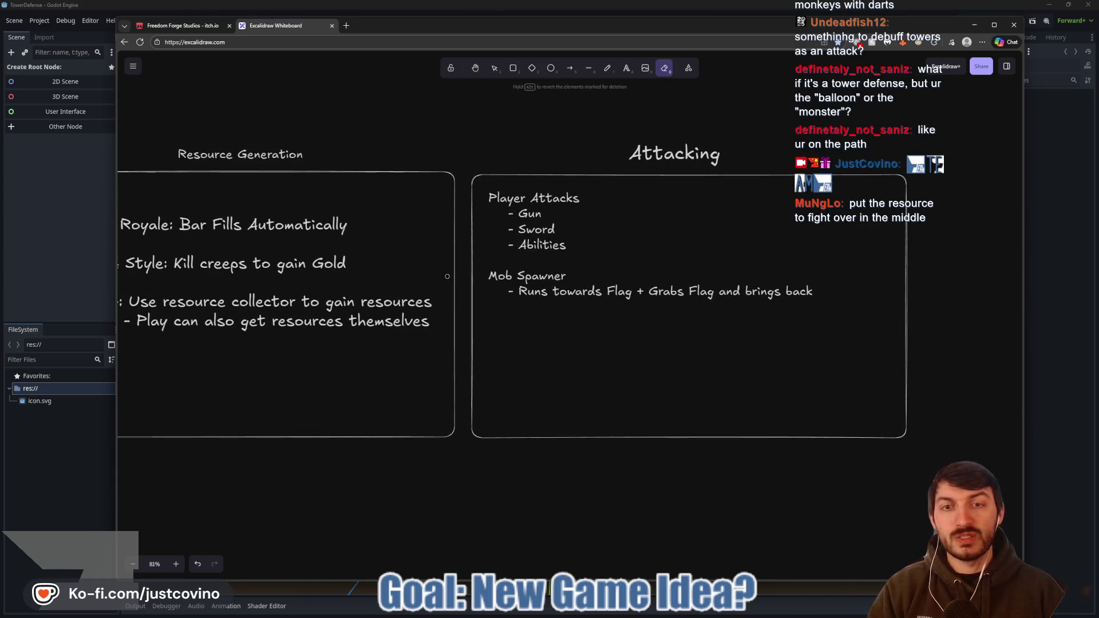
scroll(569, 271, "left", 8)
scroll(528, 284, "right", 3)
scroll(364, 326, "left", 4)
scroll(351, 288, "right", 4)
scroll(350, 287, "right", 4)
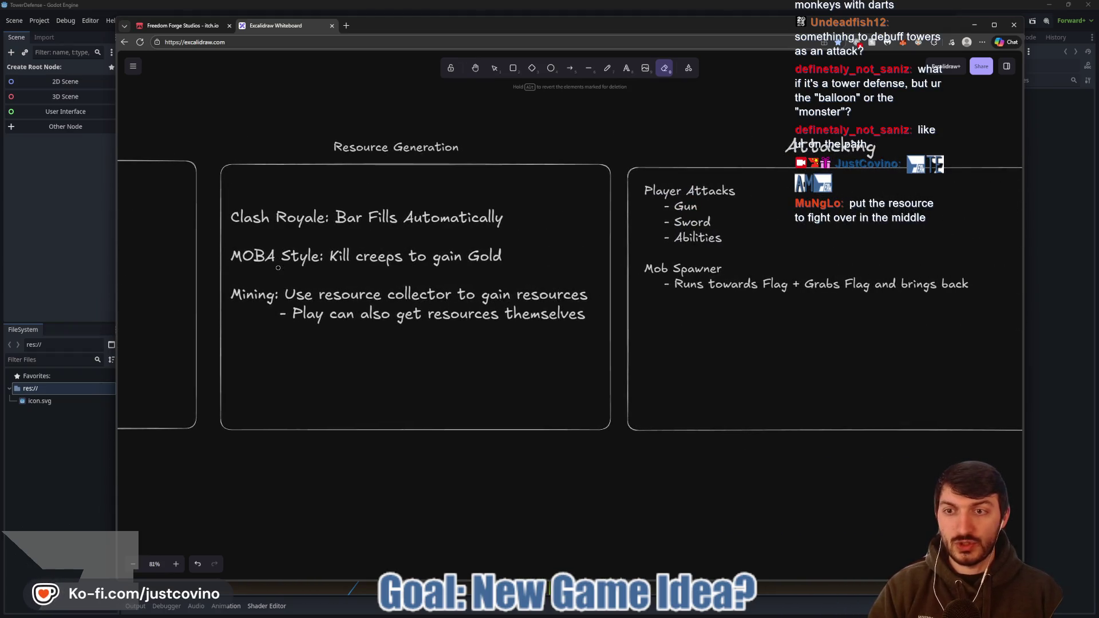
scroll(694, 183, "right", 4)
scroll(515, 241, "left", 10)
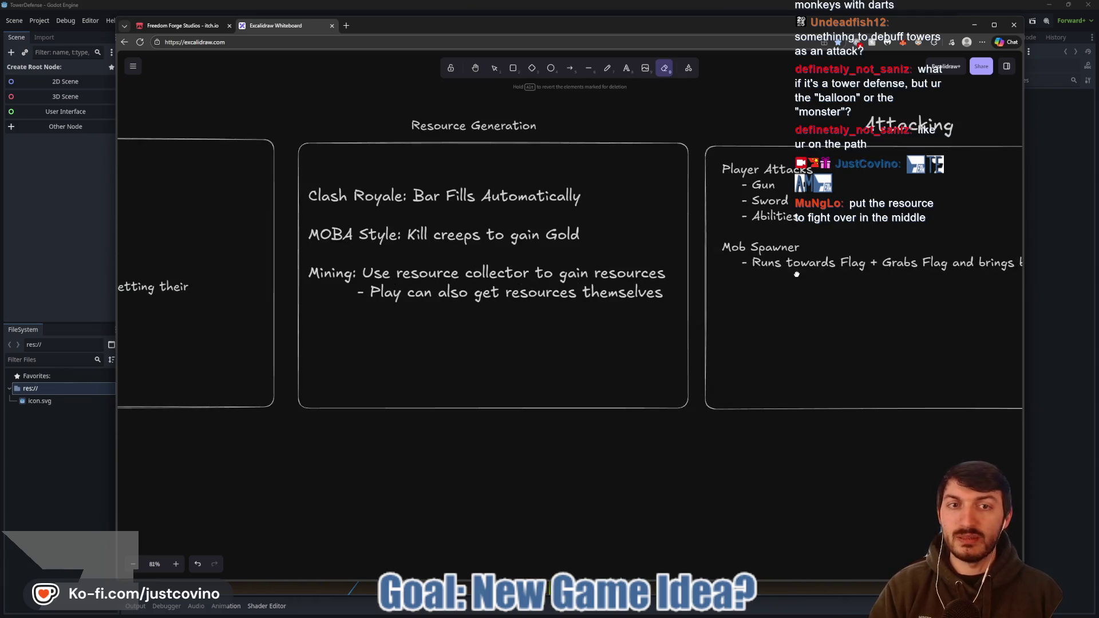
scroll(389, 286, "right", 4)
scroll(389, 286, "right", 2)
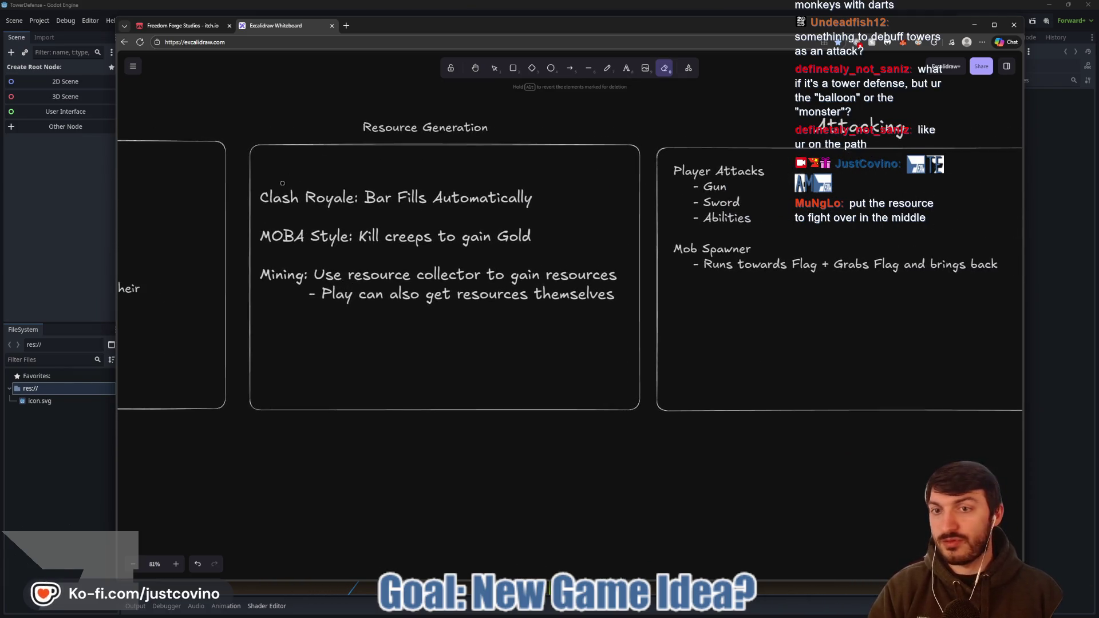
- Highlight the Clash Royale, MOBA Style and Mining ideas in Resource Generation with the laser pointer
mouse_move(410, 169)
left_mouse_down()
mouse_move(235, 155)
mouse_move(653, 320)
mouse_move(409, 138)
mouse_move(275, 146)
left_mouse_up()
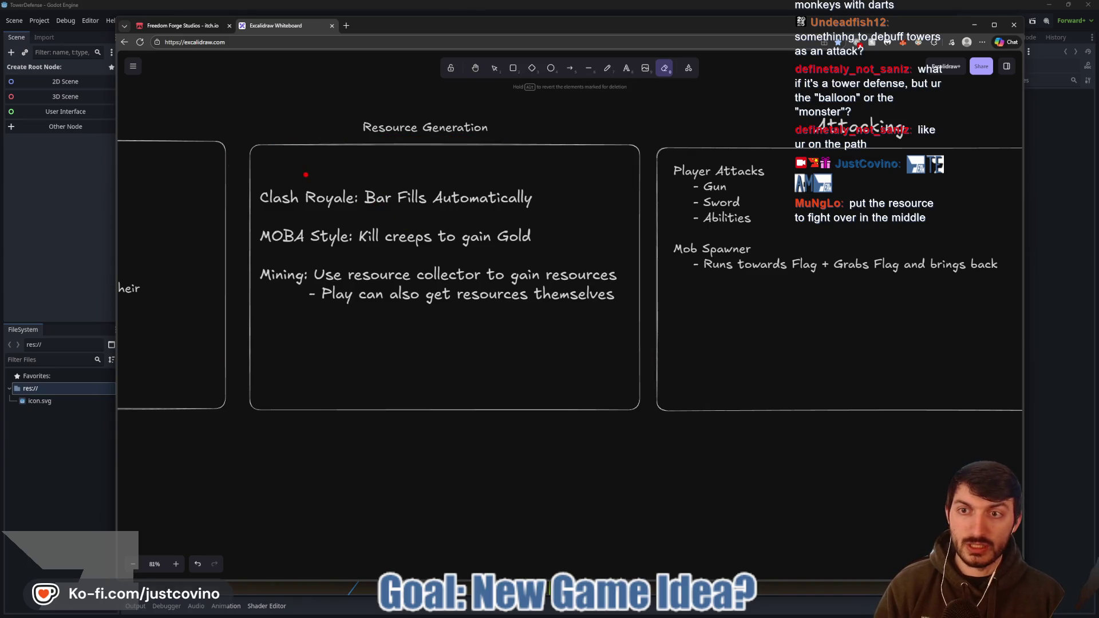
mouse_move(281, 262)
left_mouse_down()
mouse_move(250, 309)
mouse_move(275, 260)
left_mouse_up()
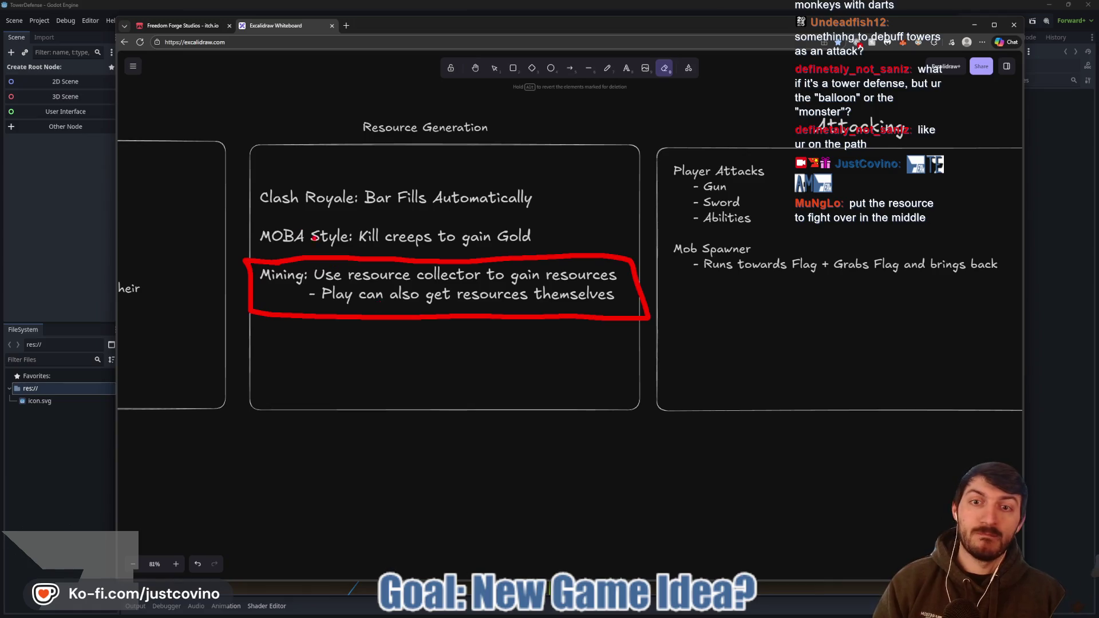
mouse_move(280, 218)
left_mouse_down()
mouse_move(296, 252)
mouse_move(589, 247)
left_mouse_up()
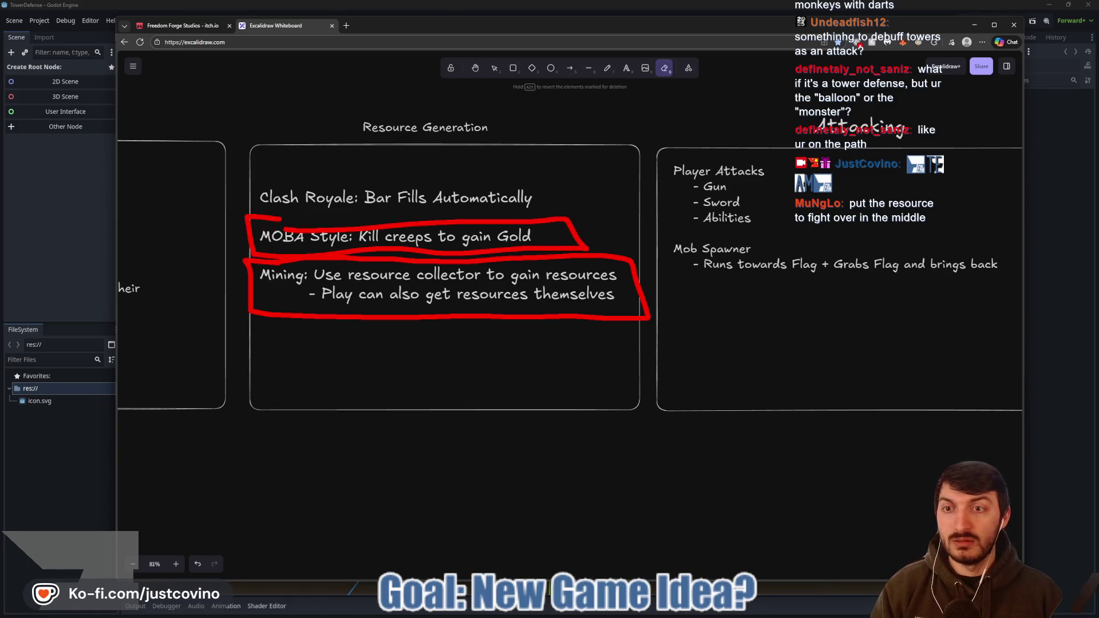
mouse_move(246, 218)
left_mouse_down()
mouse_move(498, 256)
mouse_move(556, 253)
left_mouse_up()
left_click_drag(247, 170, 551, 213)
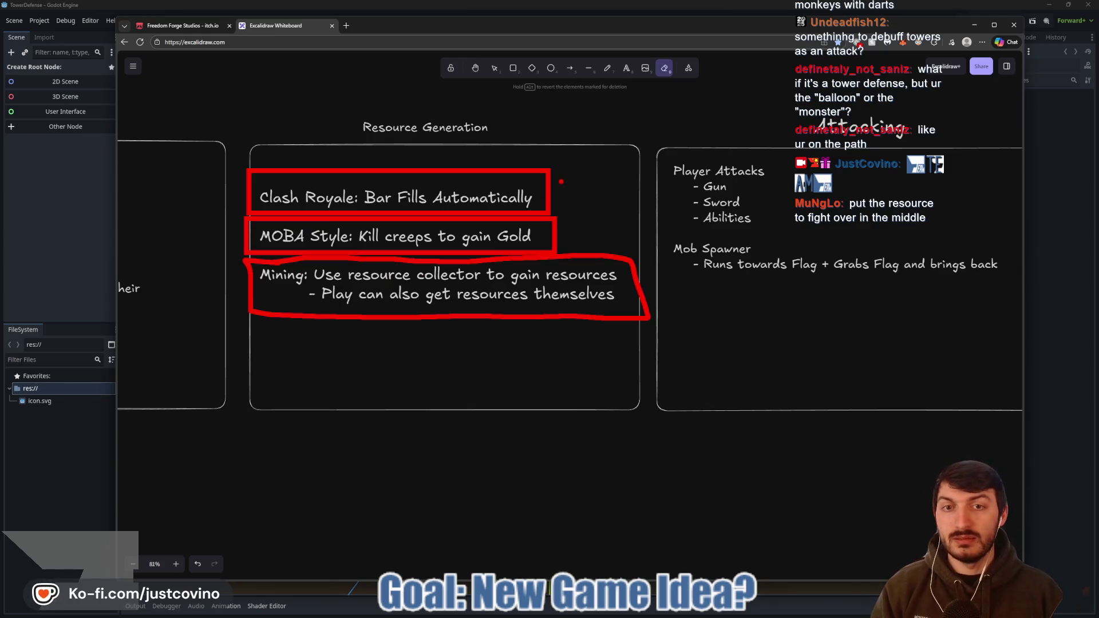
left_click_drag(560, 182, 575, 249)
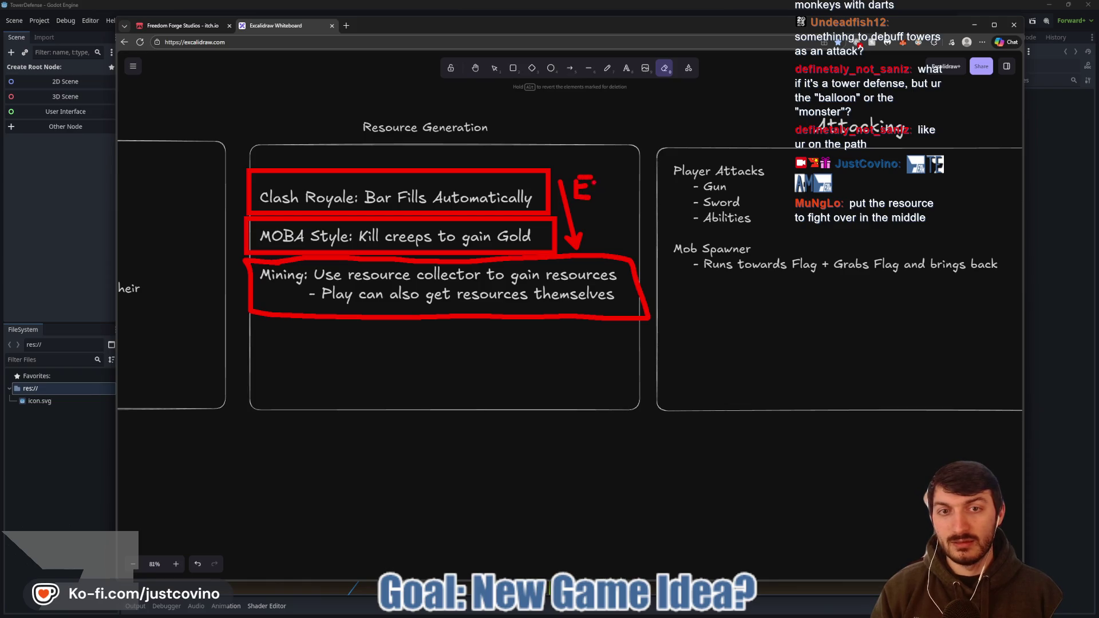
mouse_move(598, 334)
left_mouse_down()
mouse_move(595, 355)
mouse_move(608, 354)
left_mouse_up()
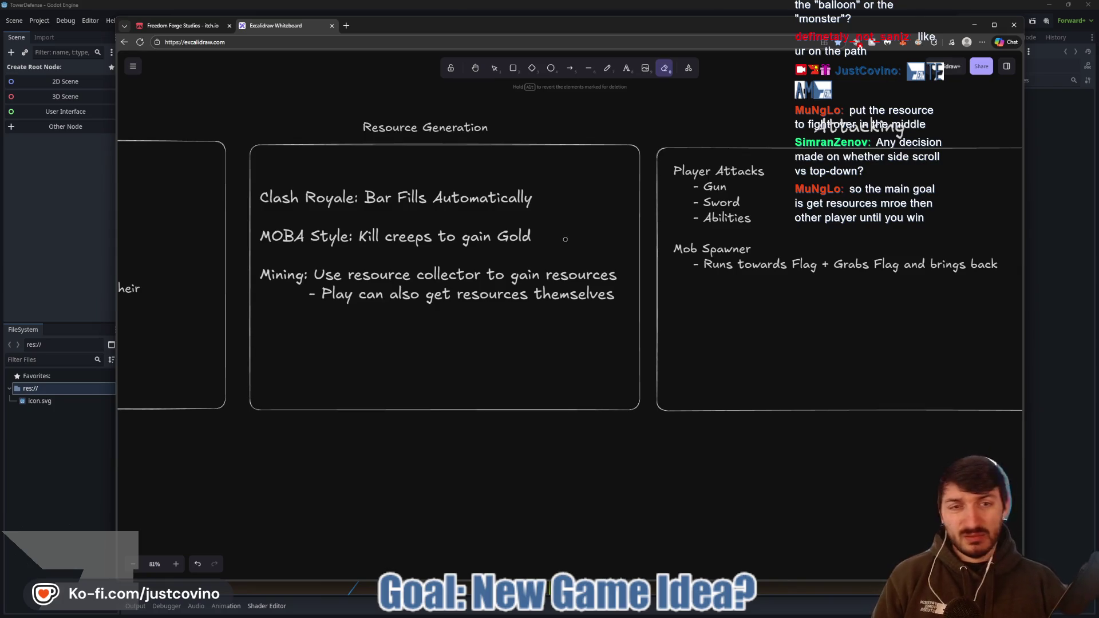
- Sketch and erase a red box below Resource Generation, then scroll to the CTF Meets TD box
mouse_move(464, 372)
left_mouse_down()
mouse_move(609, 495)
mouse_move(461, 363)
left_mouse_up()
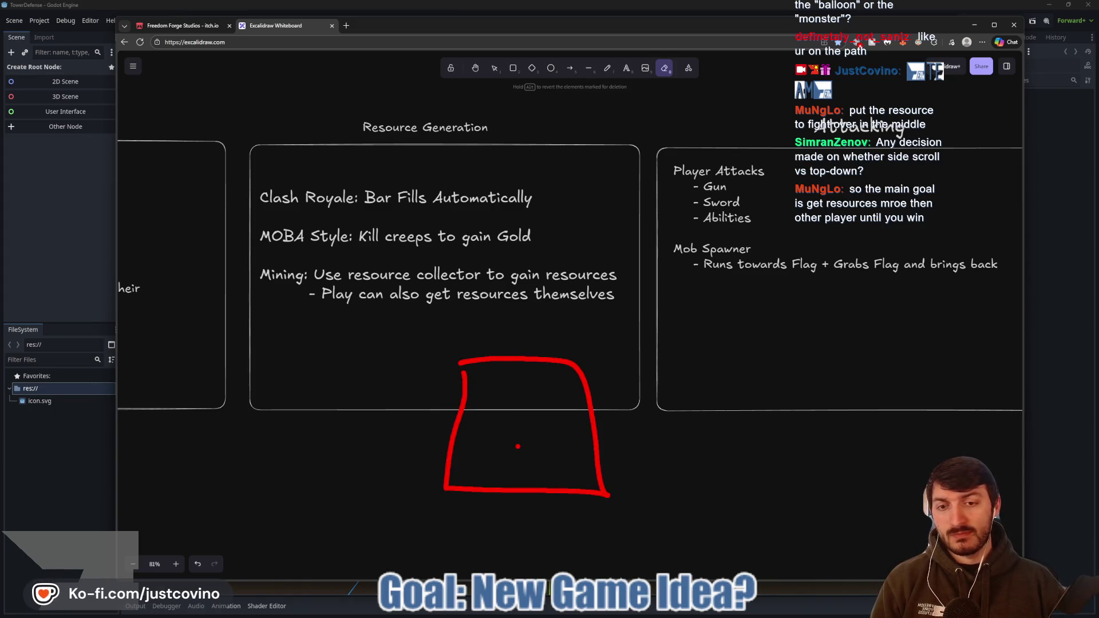
left_click(517, 445)
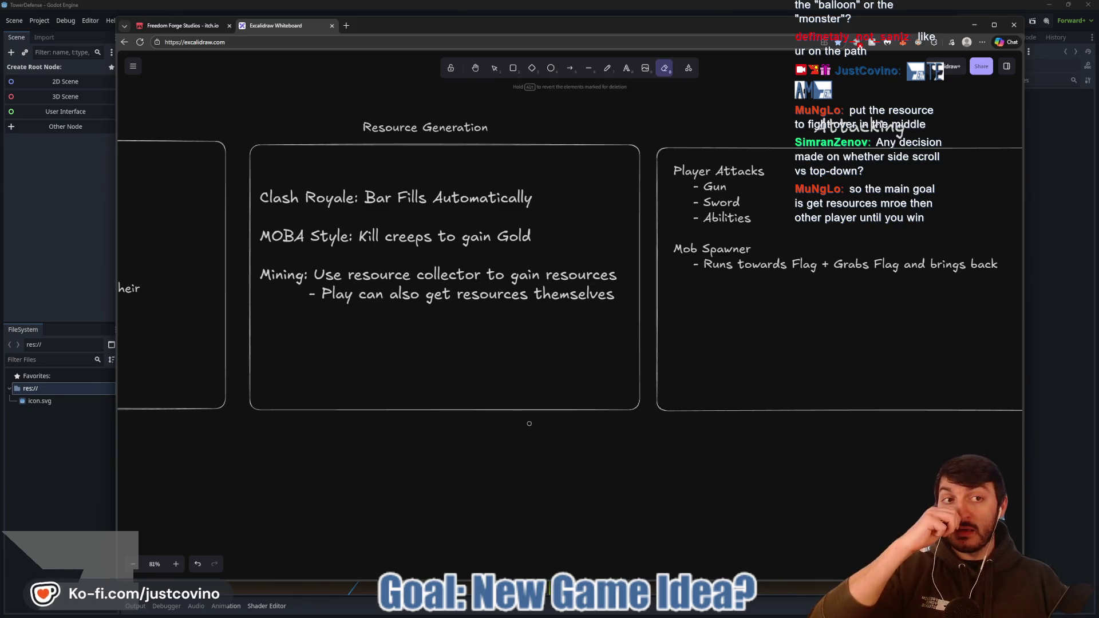
scroll(858, 396, "left", 7)
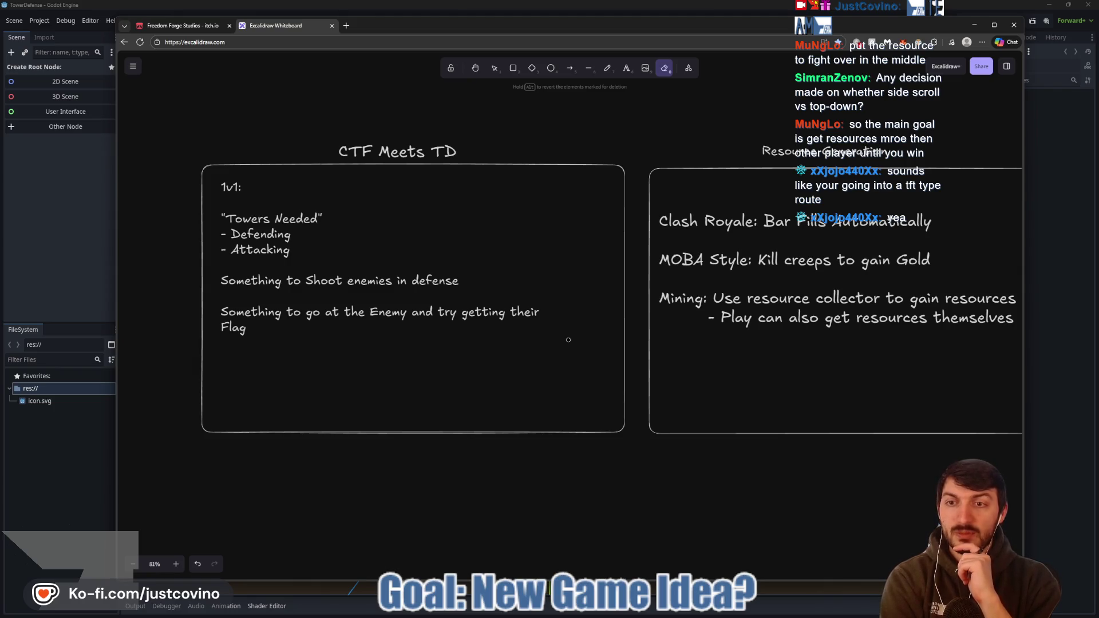
- Add a 'Playable Character' text line under the Flag line in the CTF Meets TD box
key("t")
left_click(237, 389)
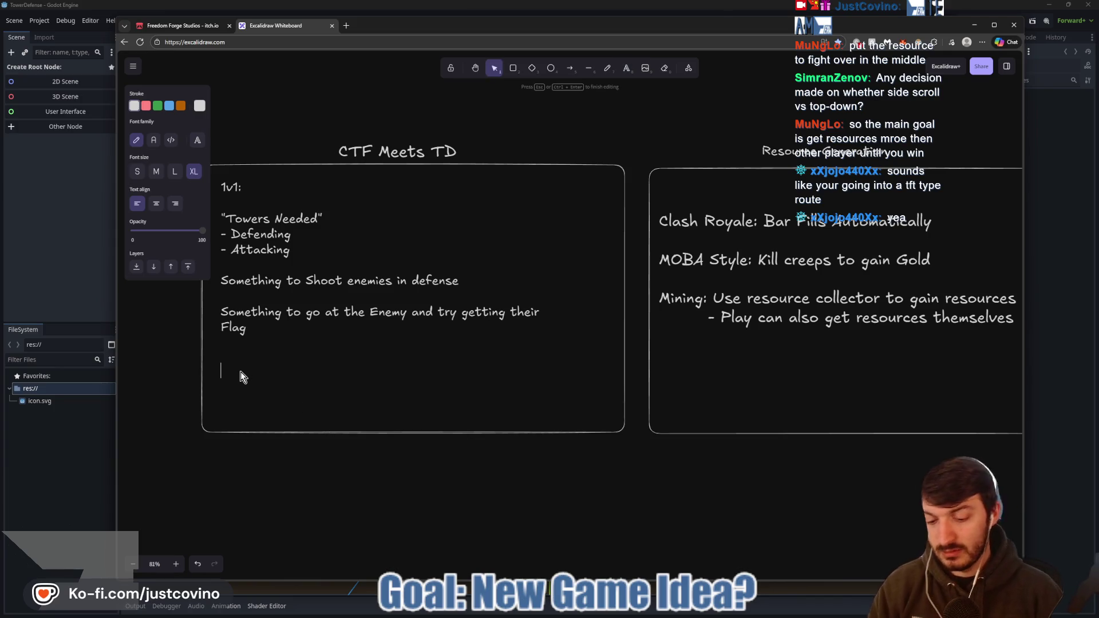
type("Playable Character")
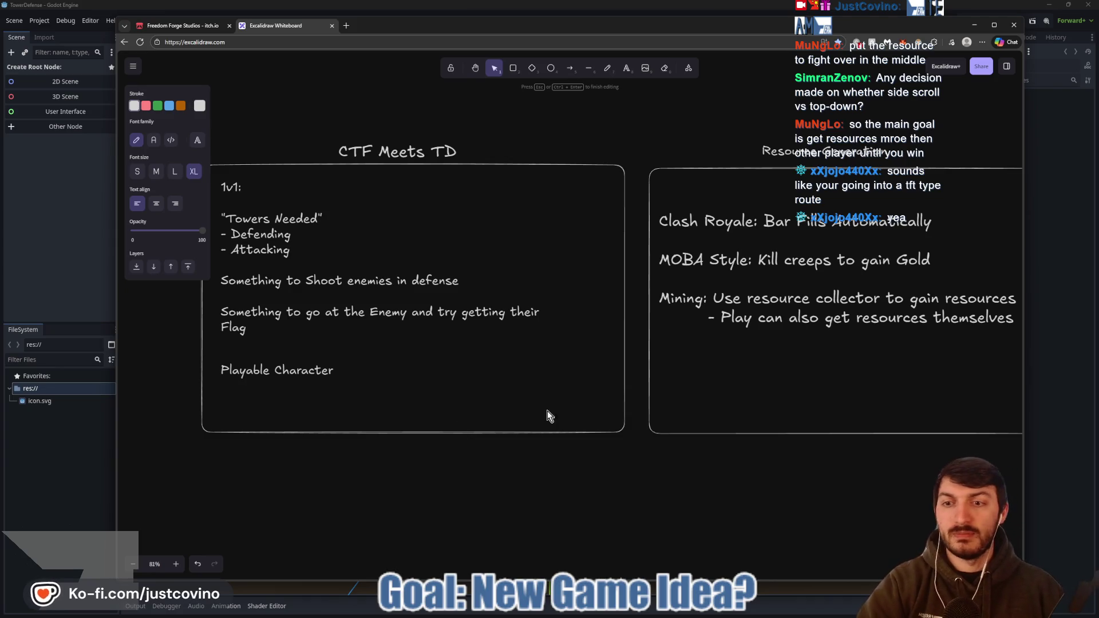
left_click_drag(546, 391, 502, 391)
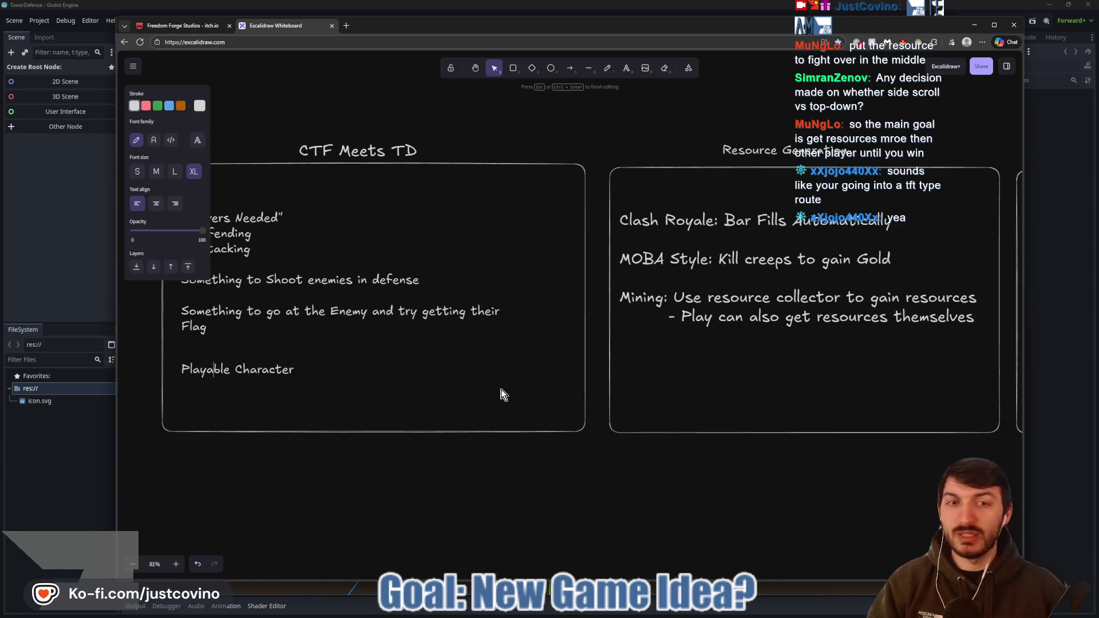
- Try starting a new text entry below Mob Spawner, cancelling the empty entries
scroll(687, 377, "right", 5)
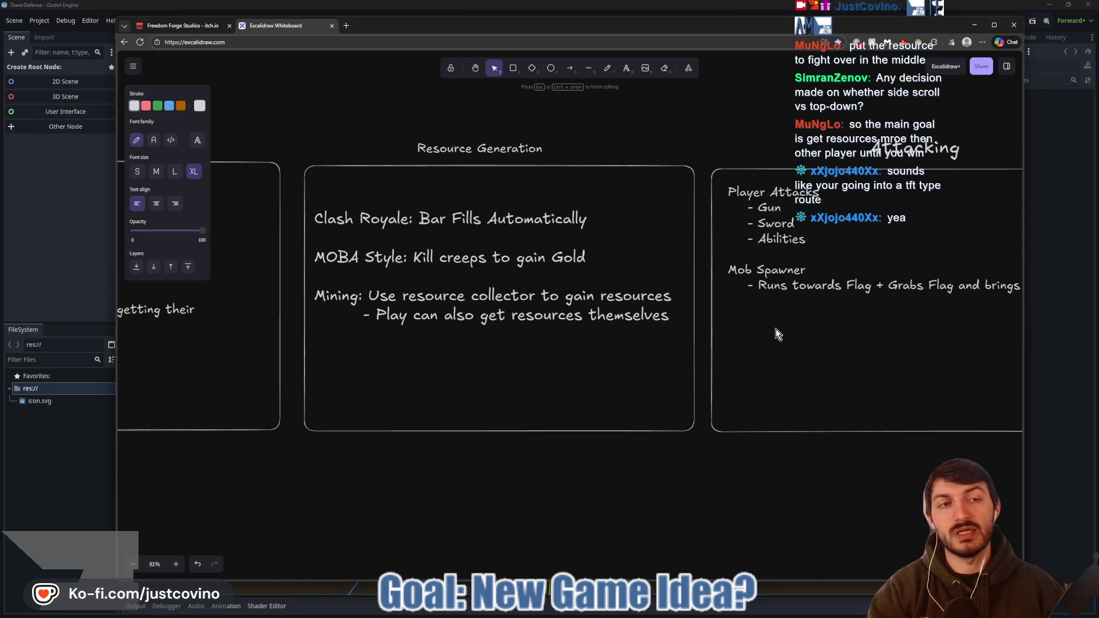
scroll(775, 335, "right", 5)
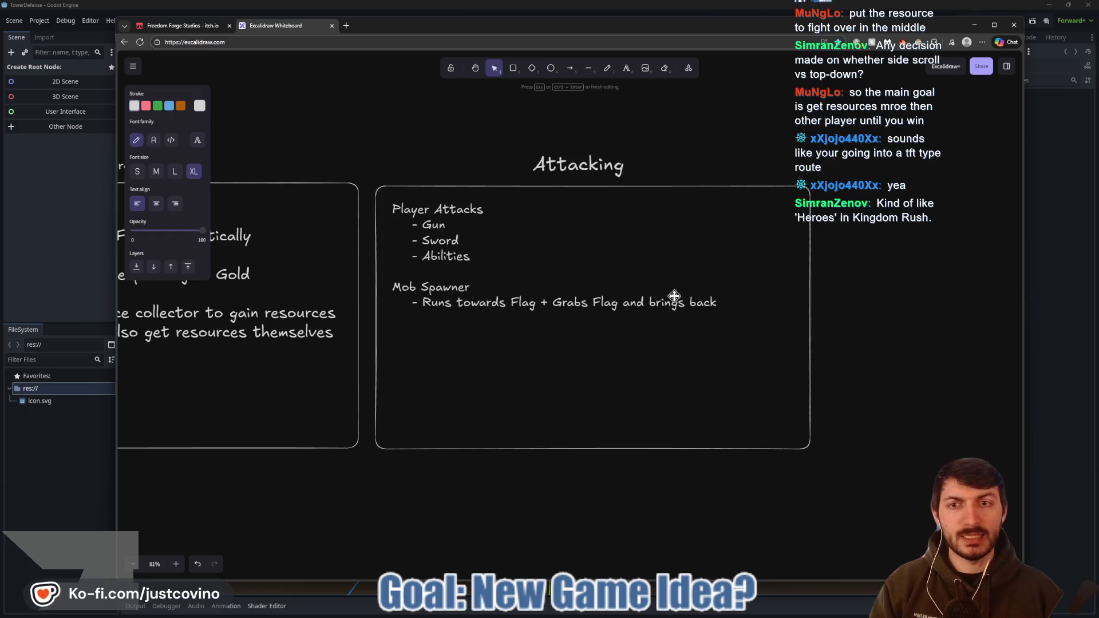
scroll(674, 296, "right", 3)
scroll(504, 304, "left", 3)
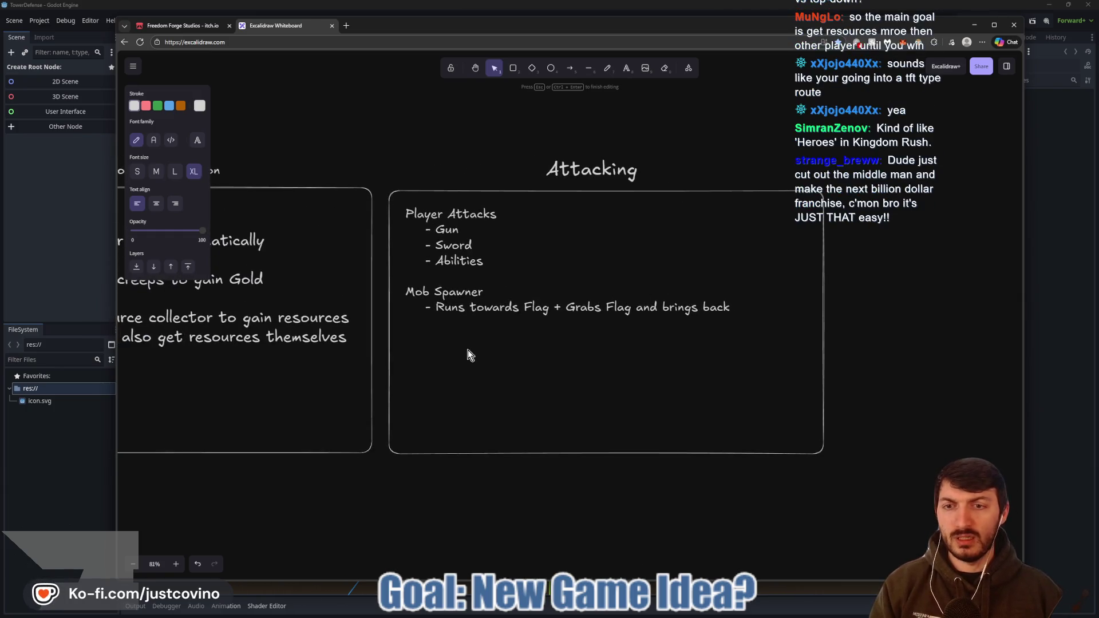
double_click(439, 337)
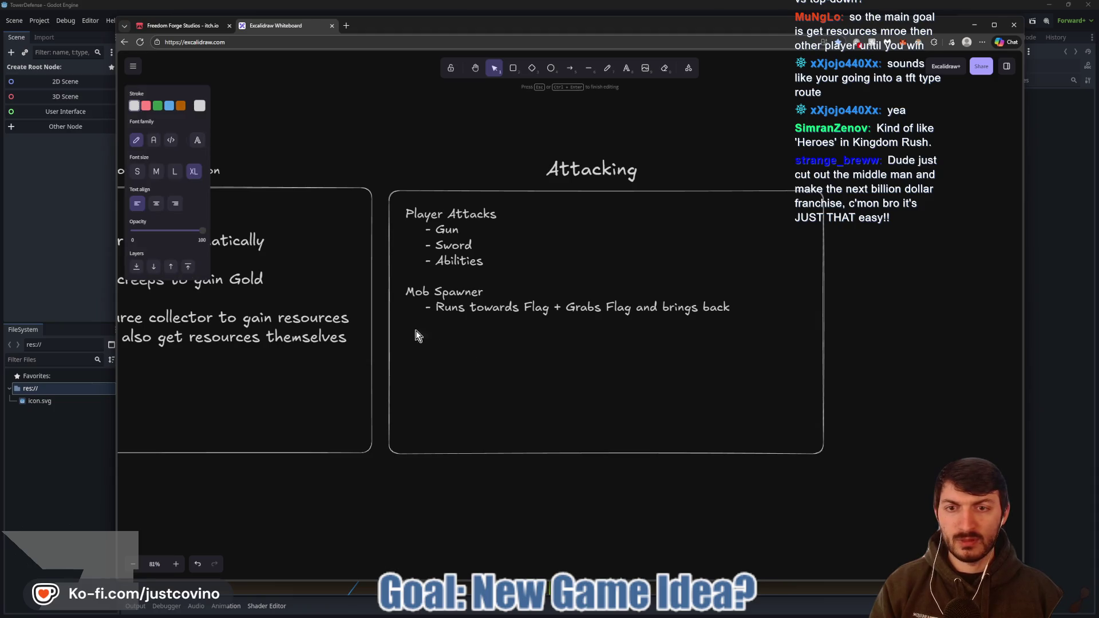
key("Escape")
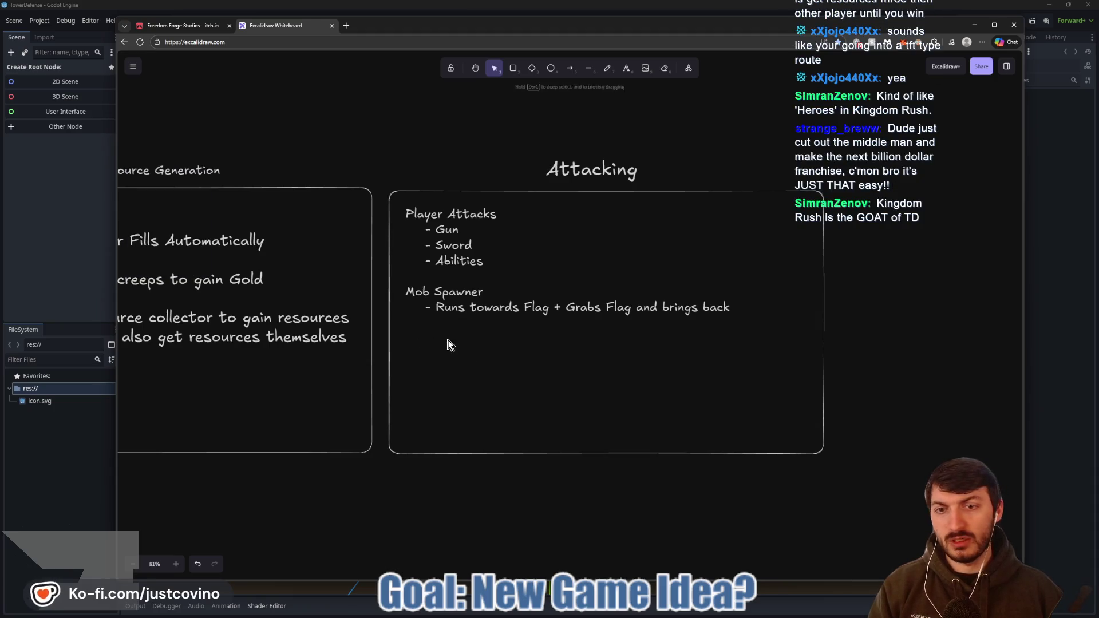
double_click(447, 341)
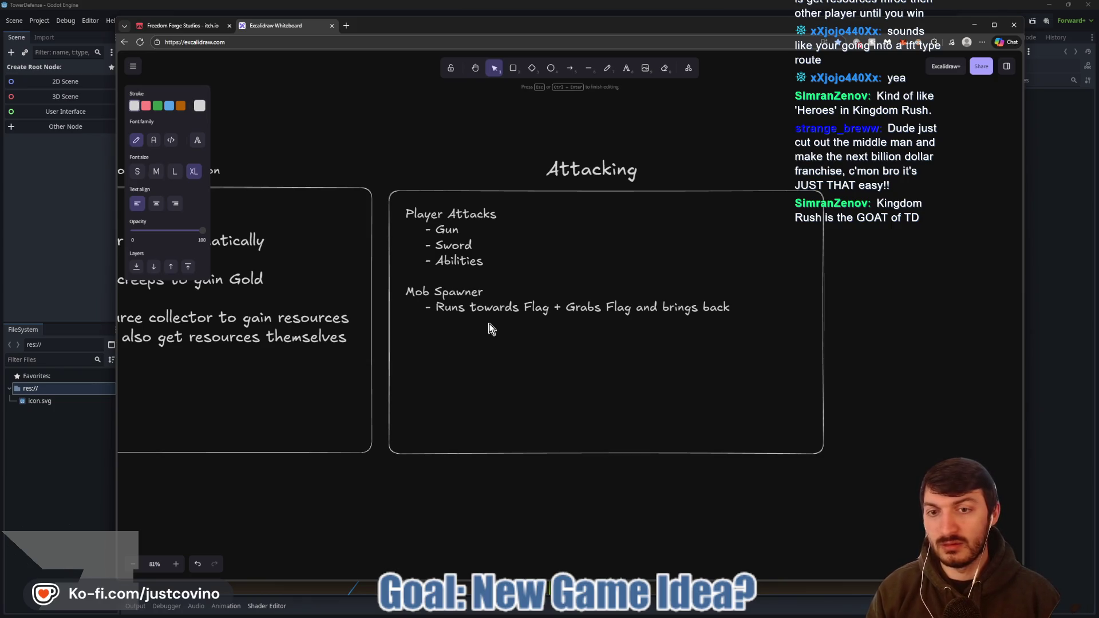
key("Escape")
double_click(407, 337)
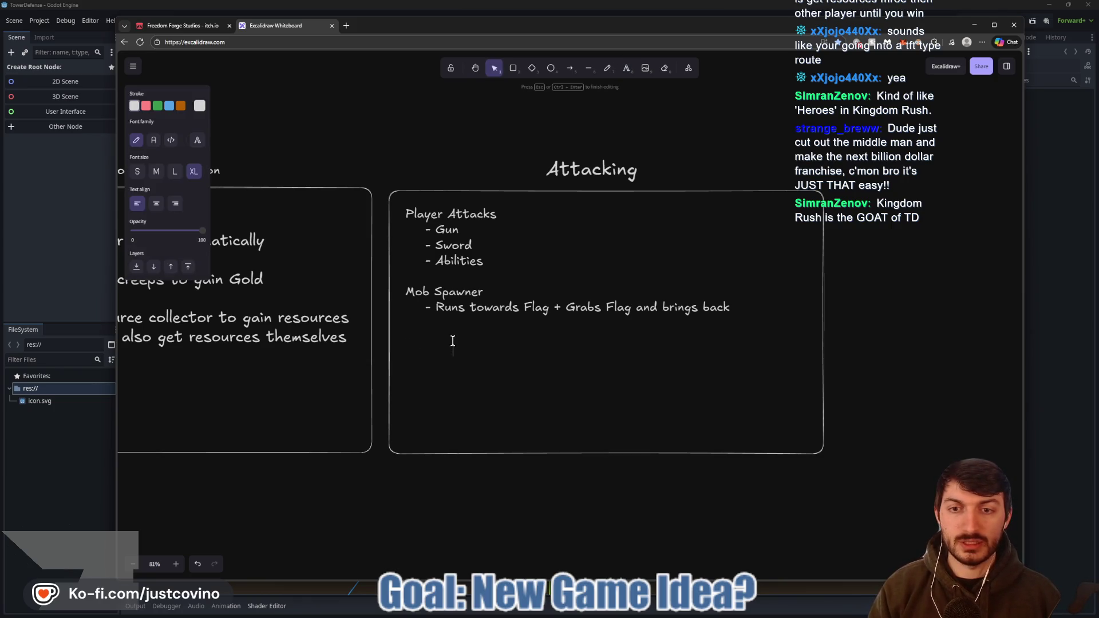
- Extend the Mob Spawner text with Troops: Tank, Standard Melee DPS, Flag Runner and Ranged DPS
double_click(532, 310)
key("End")
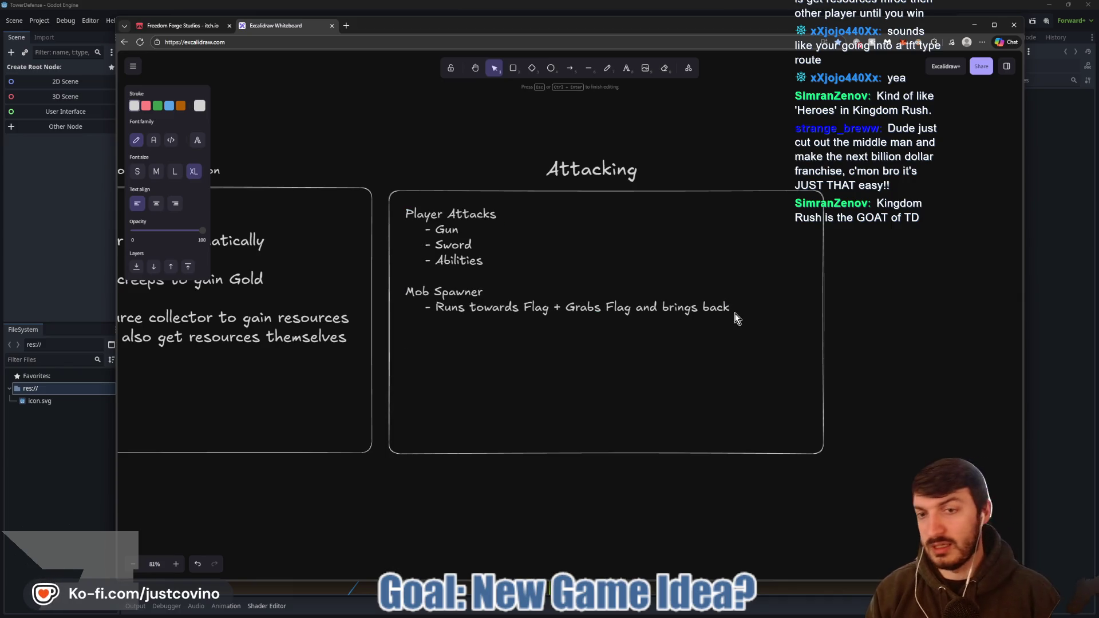
type("ops")
key("BackSpace")
key("BackSpace")
key("BackSpace")
type("roops")
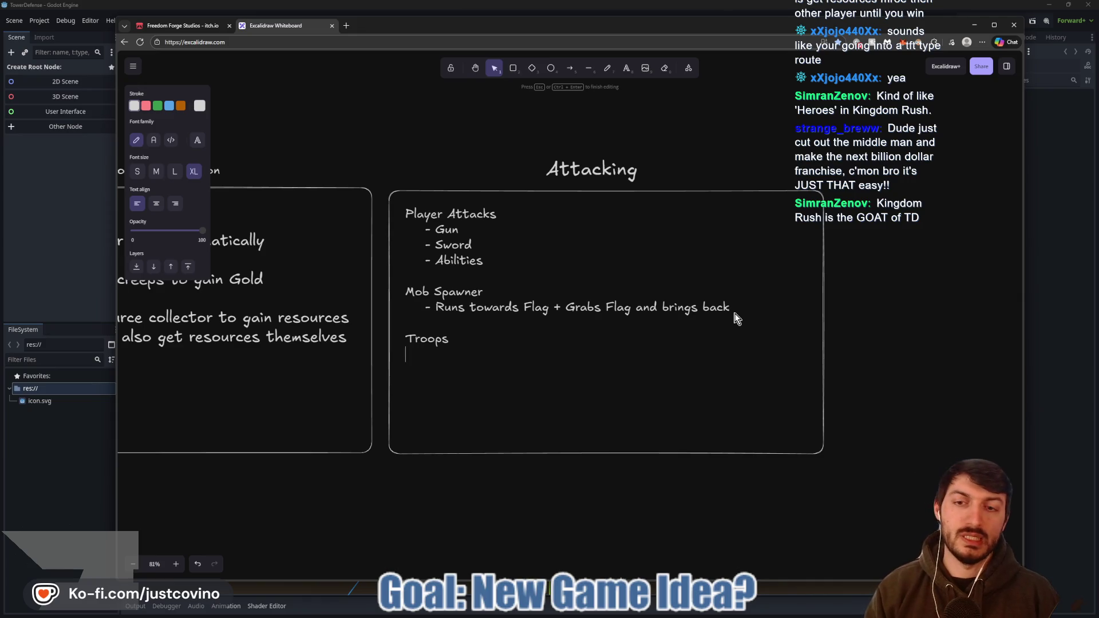
type("     - Tank")
key("Return")
type("- Standard")
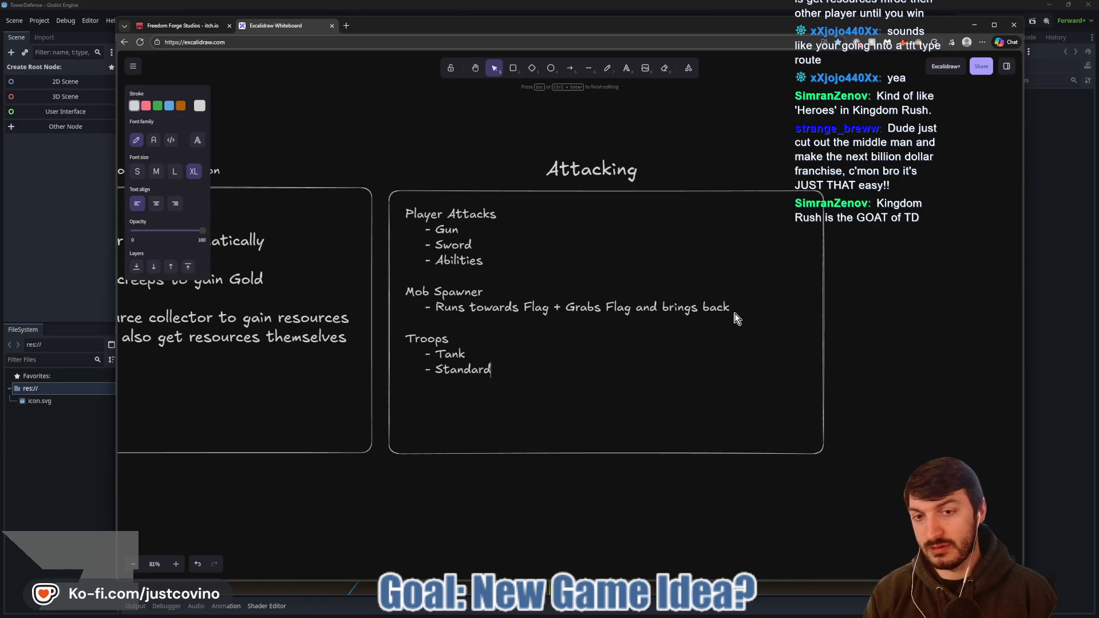
type(" Melee DPS")
key("Return")
type("- Flag Runner")
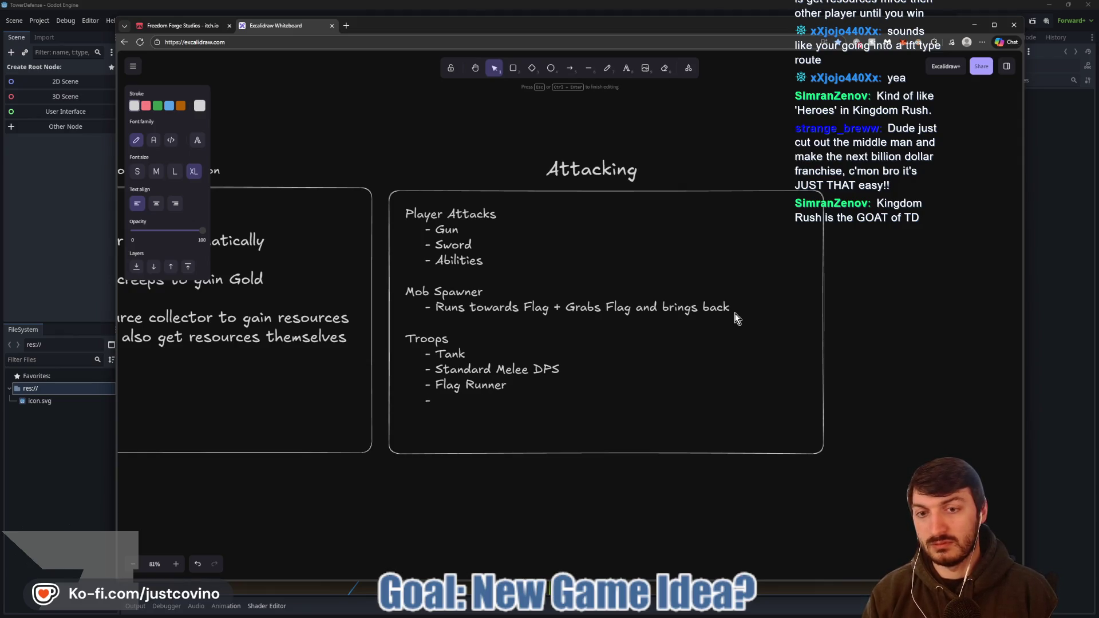
type("     - Ranged DPS")
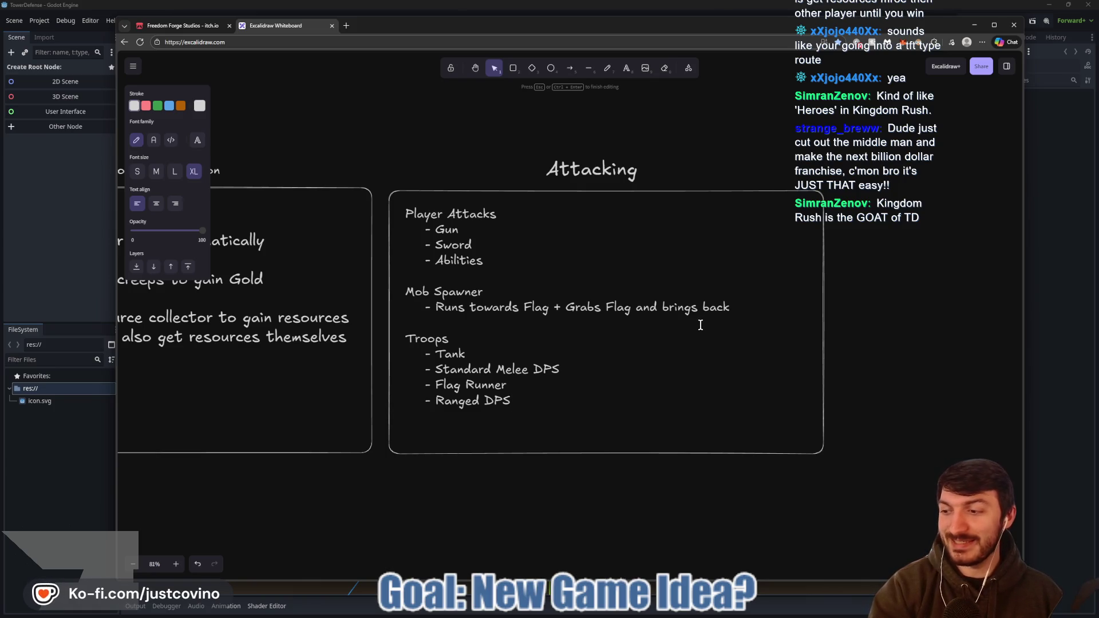
key("Escape")
left_click_drag(727, 335, 523, 332)
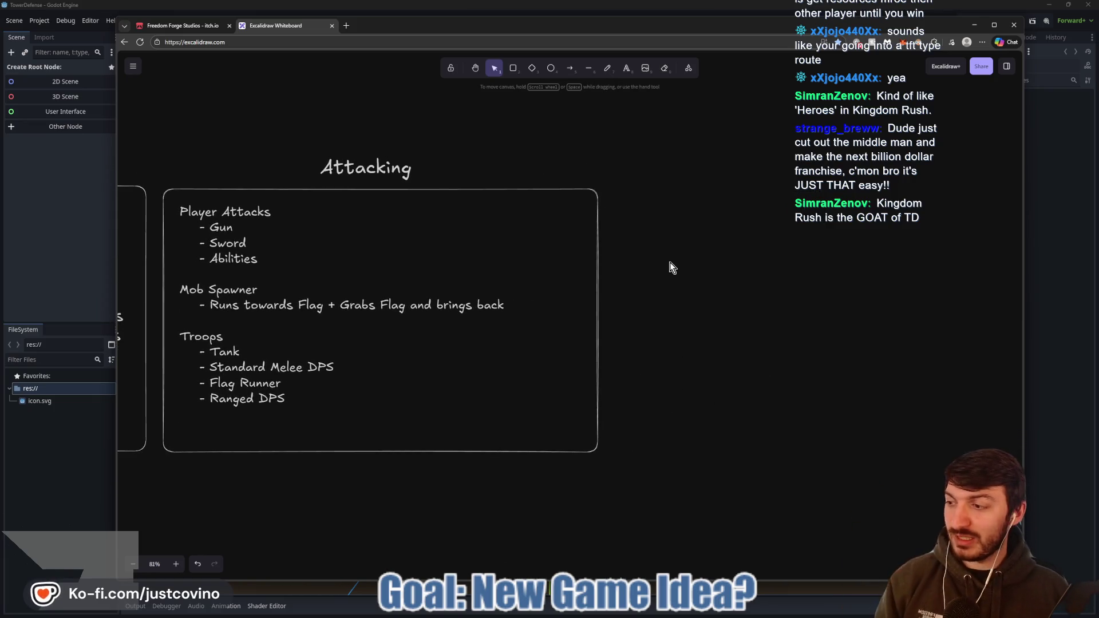
- Draw a new empty rectangle below the existing note boxes
left_click_drag(695, 239, 535, 233)
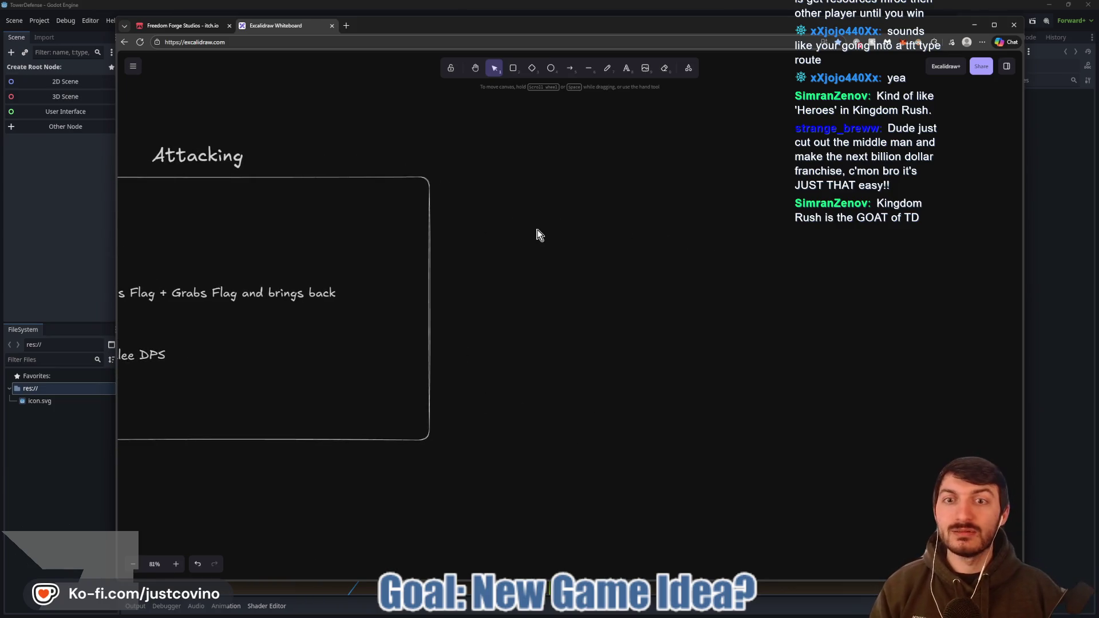
left_click(513, 69)
scroll(666, 248, "right", 1)
scroll(595, 256, "left", 10)
scroll(508, 265, "down", 5)
scroll(588, 268, "up", 3)
scroll(596, 275, "left", 8)
scroll(729, 282, "right", 8)
scroll(461, 321, "down", 4)
mouse_move(363, 195)
left_mouse_down()
mouse_move(630, 383)
mouse_move(743, 417)
mouse_move(733, 421)
left_mouse_up()
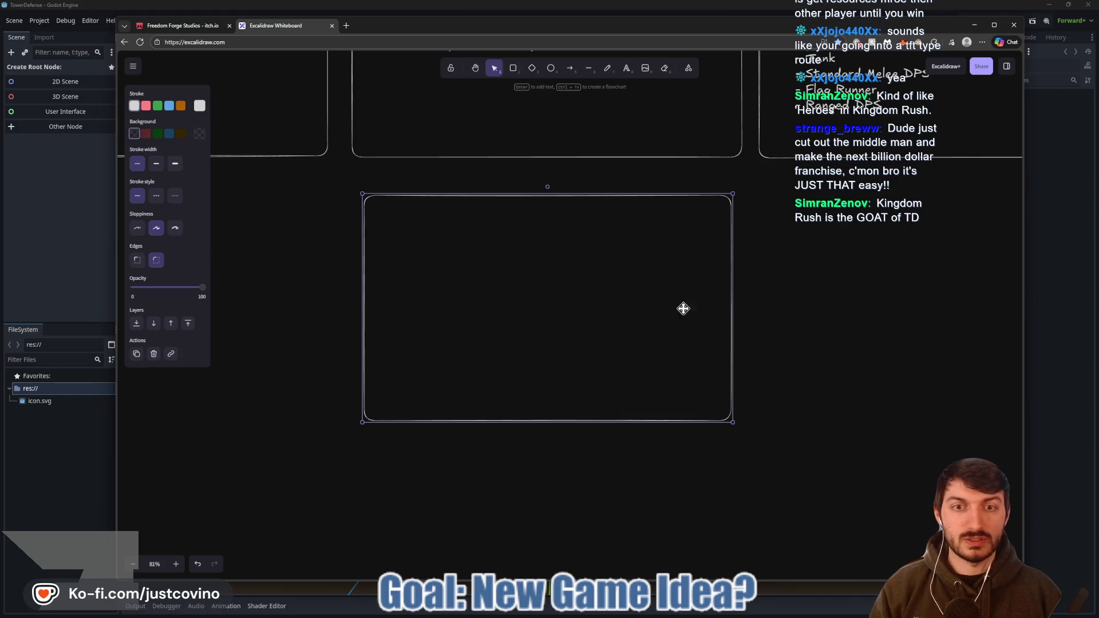
left_click_drag(522, 250, 521, 260)
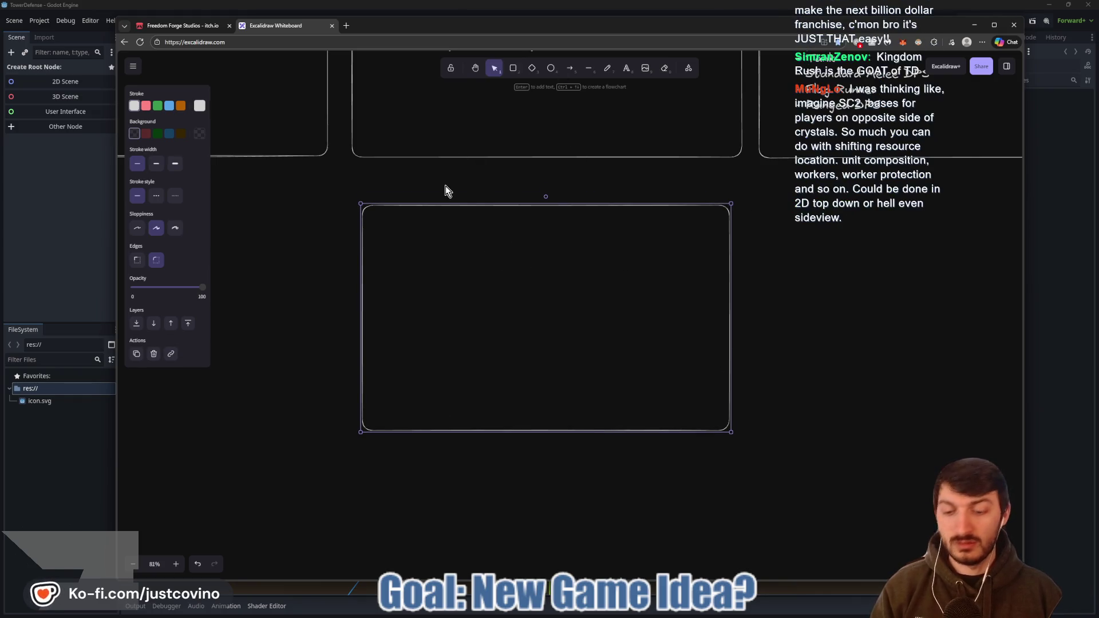
- Add a large 'Defending' heading centred above the new box
key("t")
left_click(422, 180)
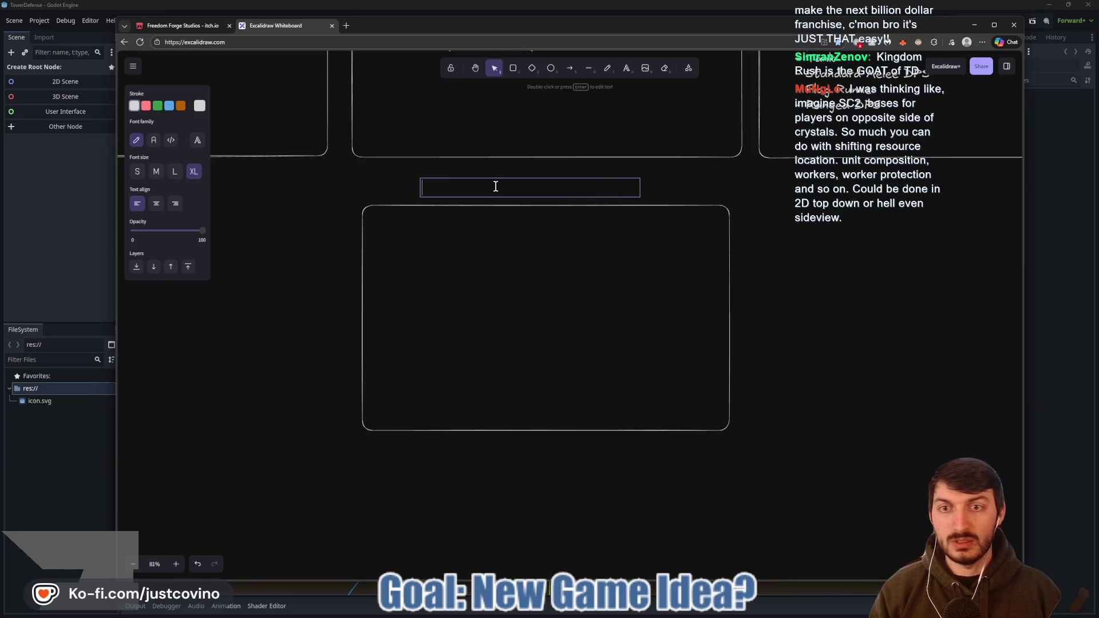
type("Defending")
left_click(667, 188)
left_click(478, 187)
mouse_move(641, 188)
left_mouse_down()
mouse_move(502, 186)
mouse_move(548, 189)
left_mouse_up()
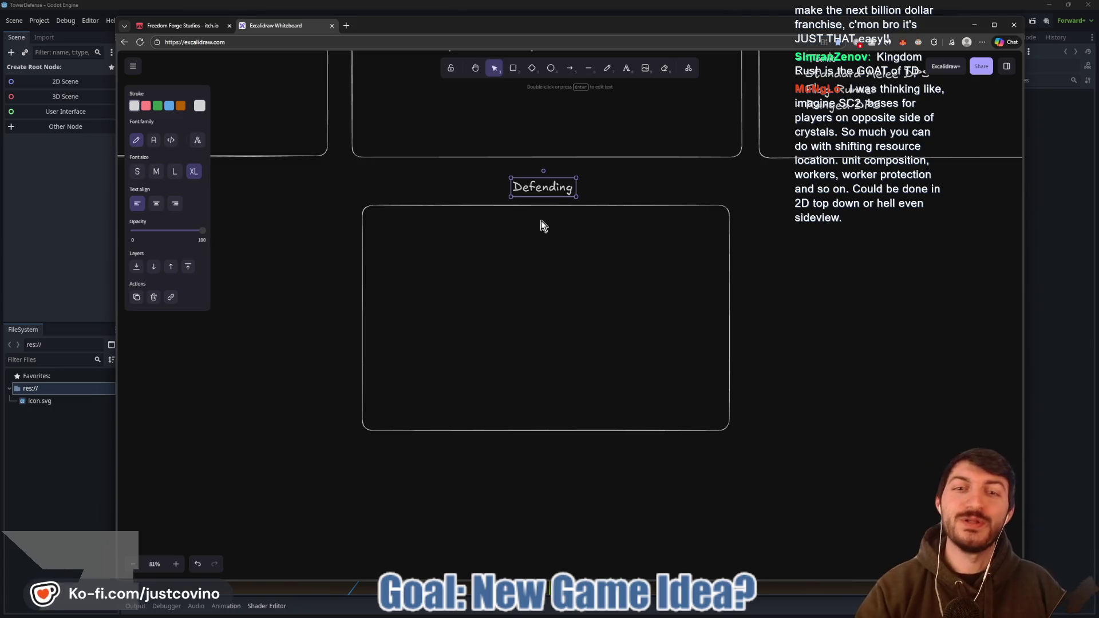
mouse_move(577, 198)
left_mouse_down()
mouse_move(597, 203)
mouse_move(532, 193)
left_mouse_up()
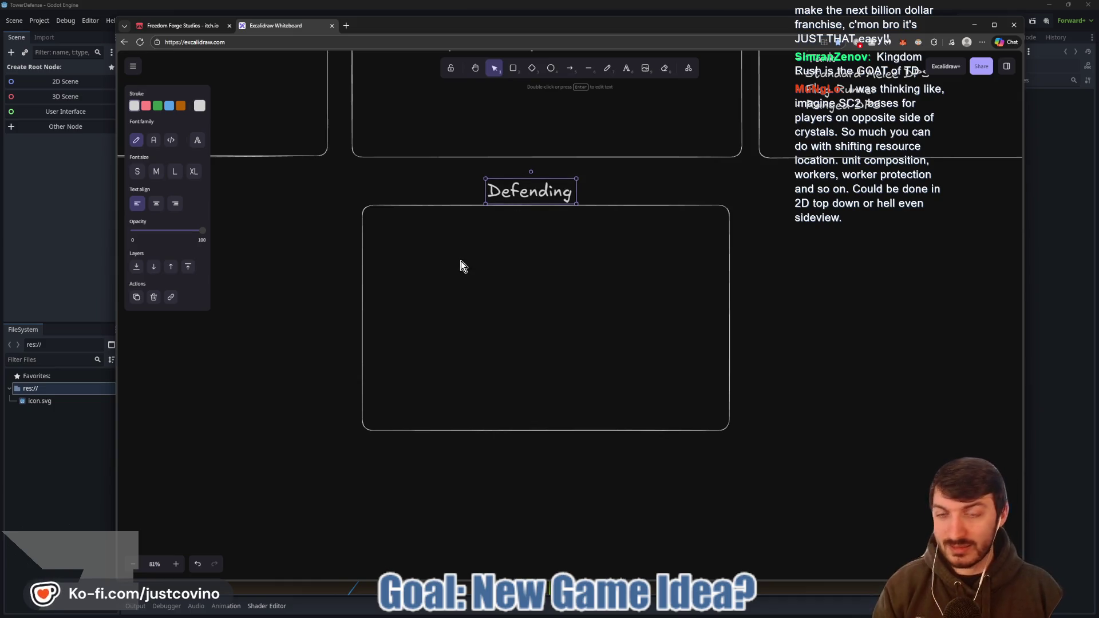
scroll(440, 199, "up", 1)
left_click(466, 285)
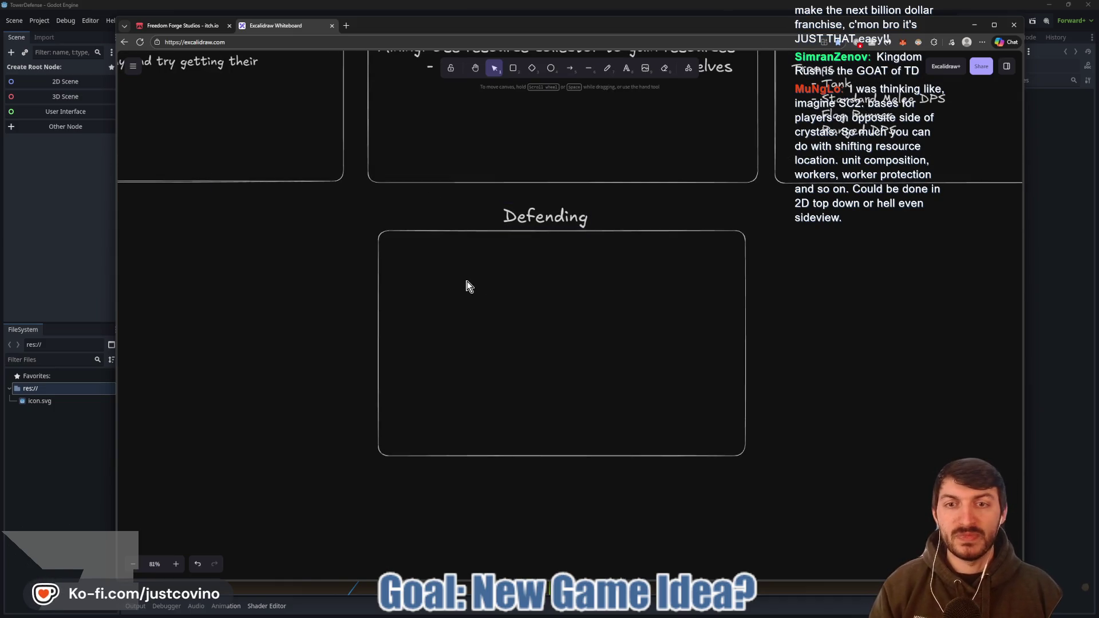
key("t")
left_click(400, 251)
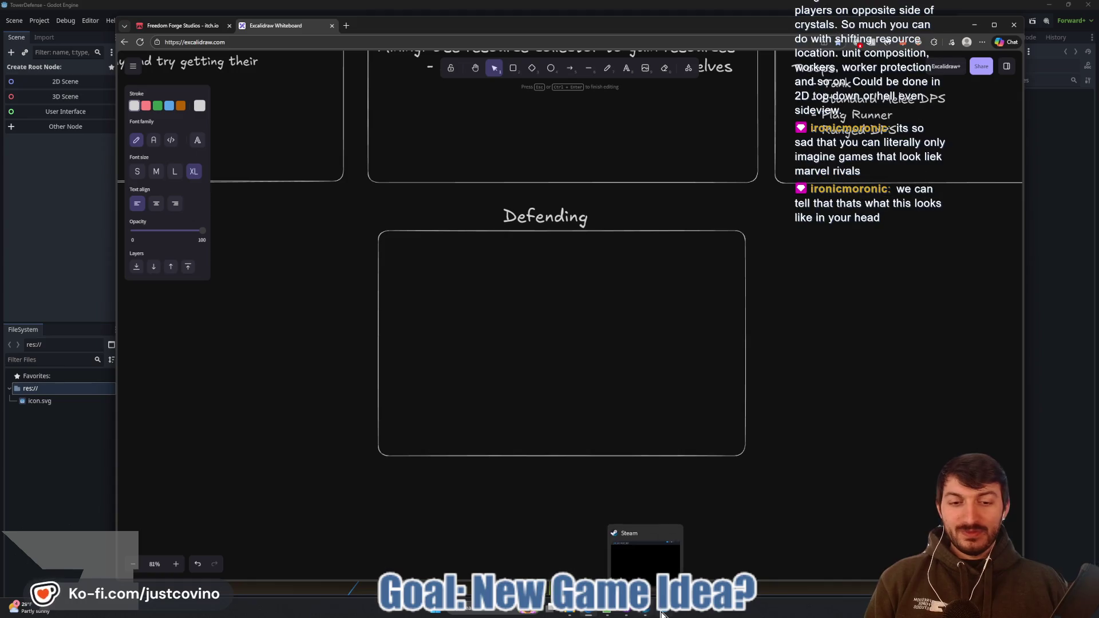
left_click(644, 613)
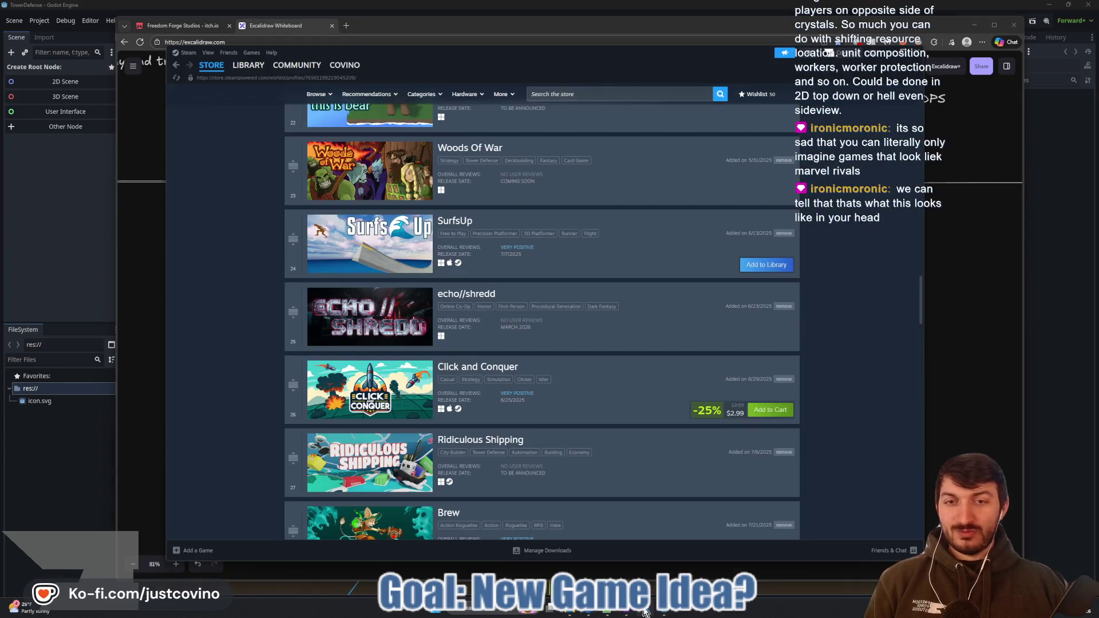
left_click(244, 80)
scroll(221, 306, "down", 4)
scroll(219, 338, "down", 5)
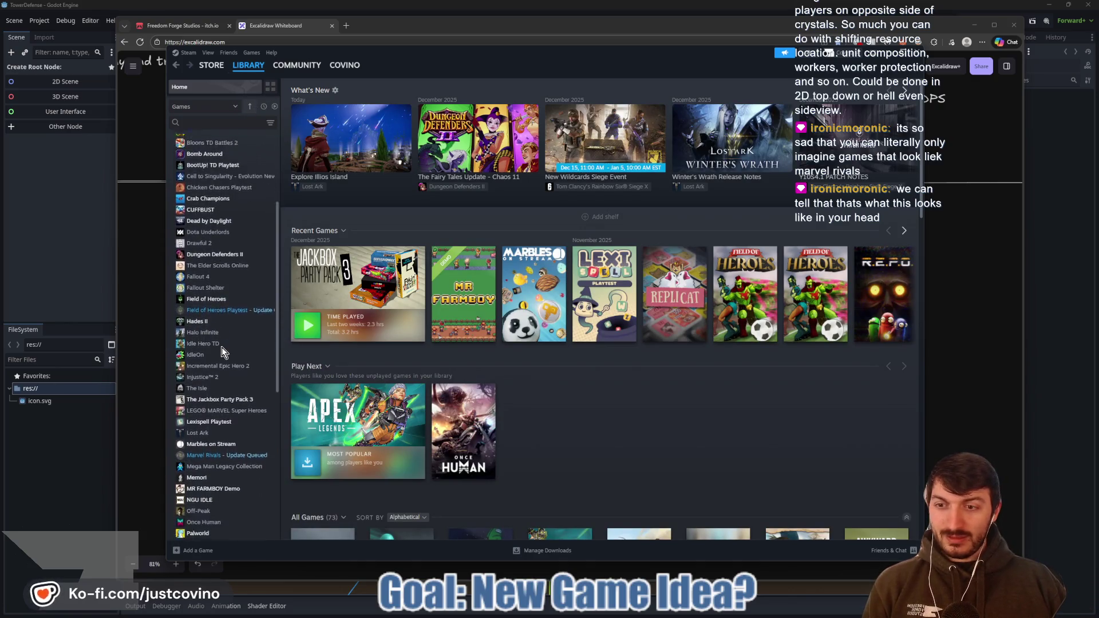
left_click(218, 350)
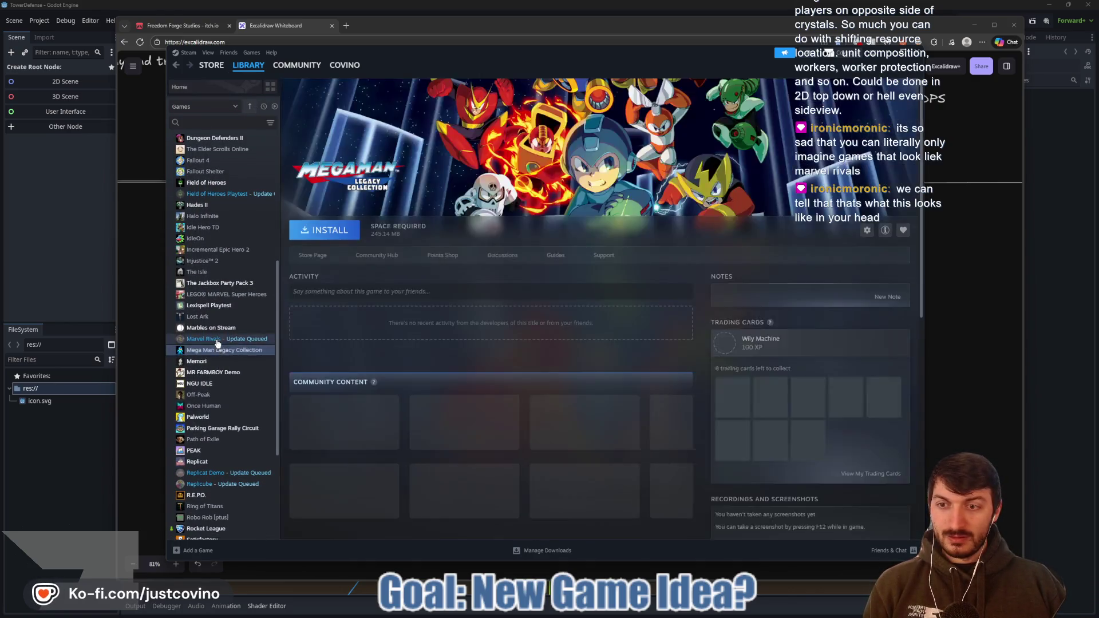
left_click(212, 339)
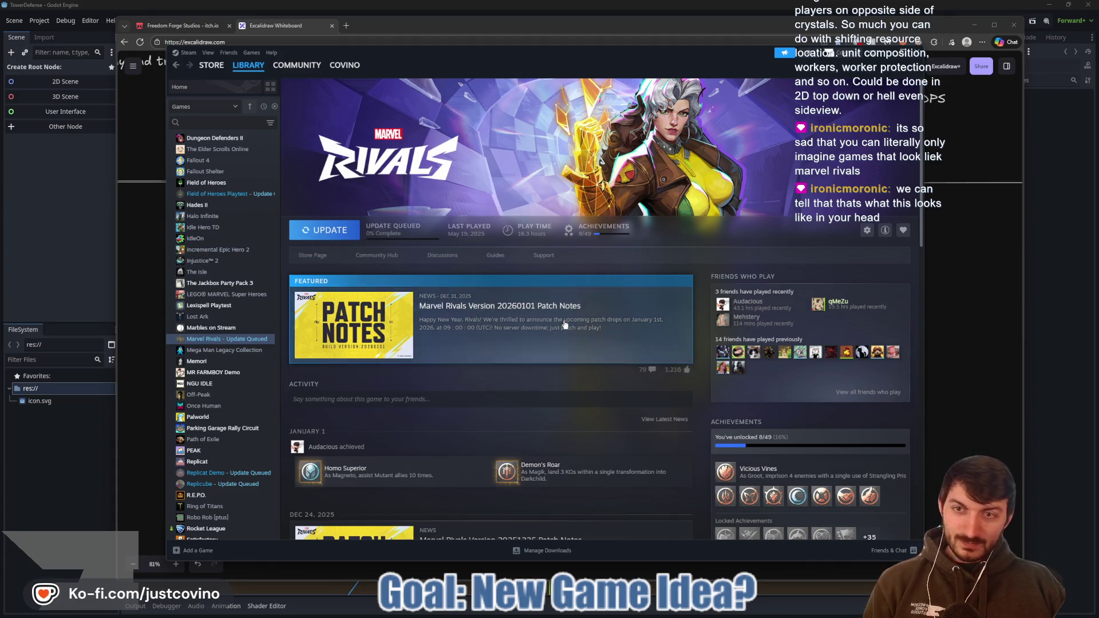
key("alt+Tab")
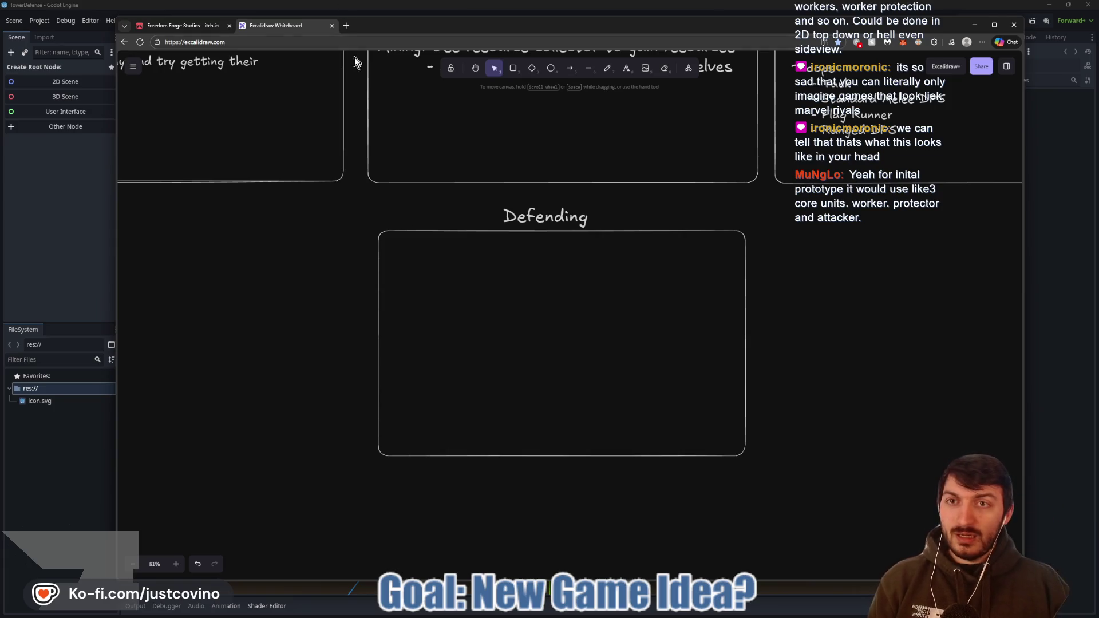
left_click(346, 26)
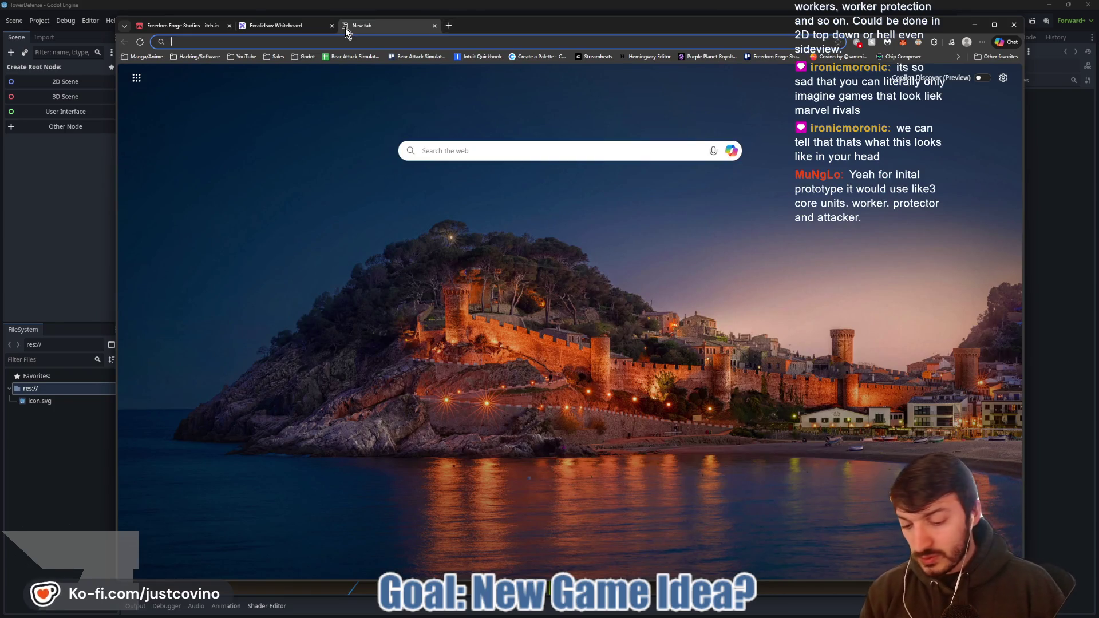
- Search Google for 'Halo gulch map' and open the Wikipedia Blood Gulch result
type("Halo")
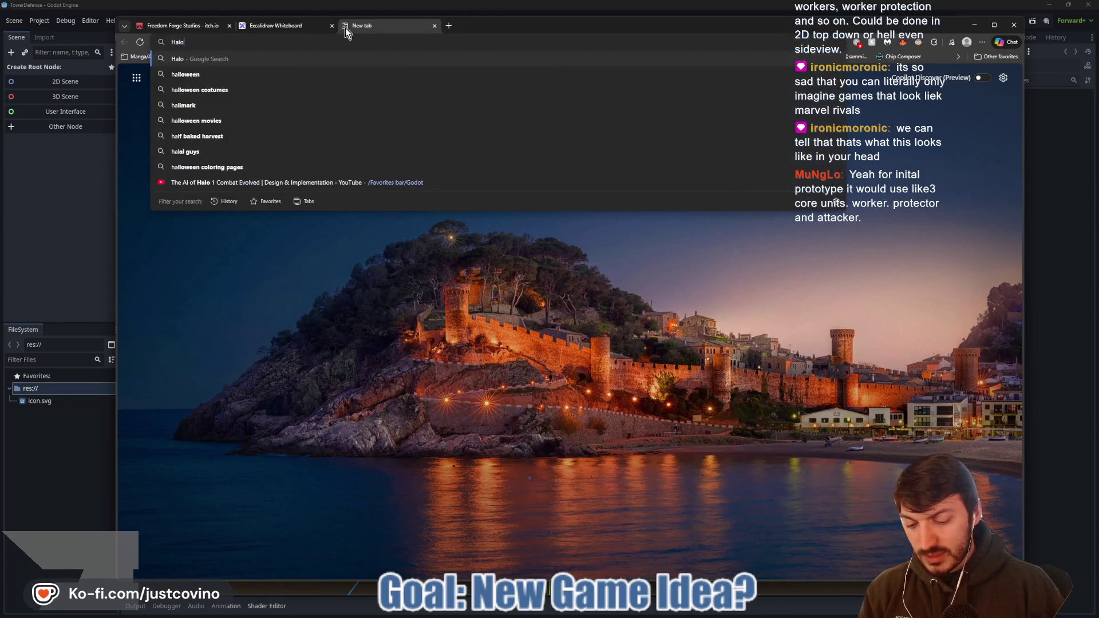
type(" gultch")
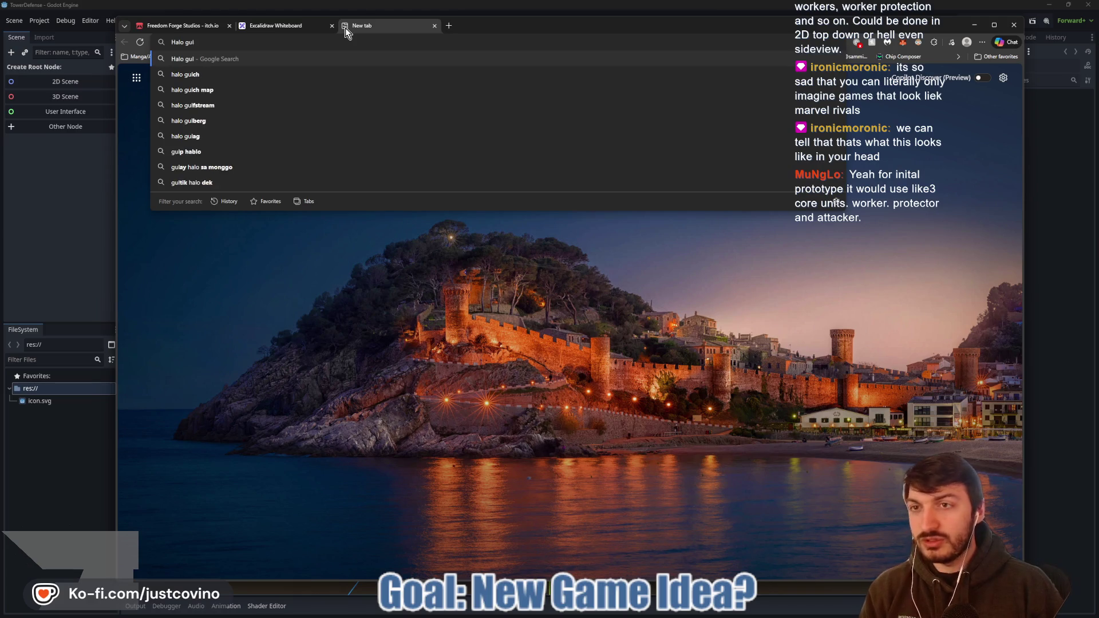
key("BackSpace")
key("BackSpace")
key("BackSpace")
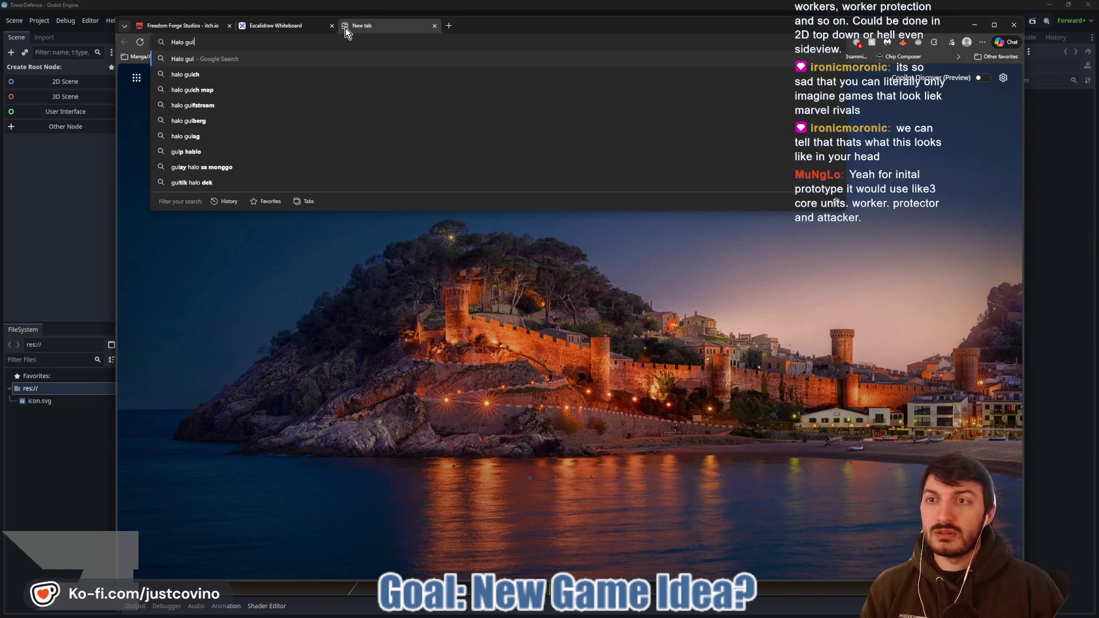
type("ch map")
key("Return")
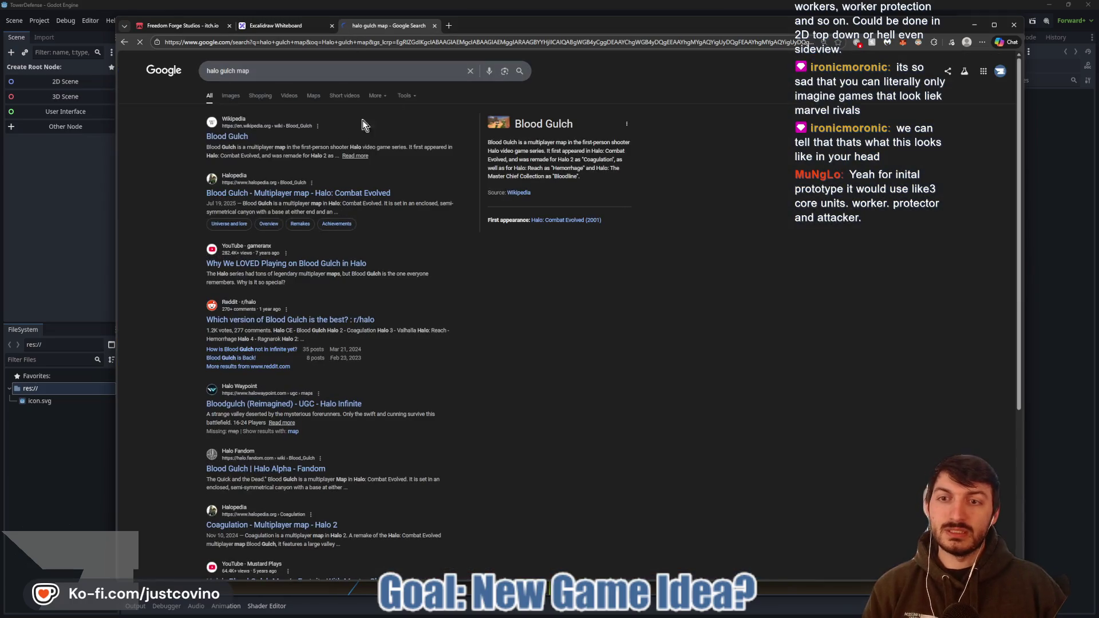
left_click(236, 139)
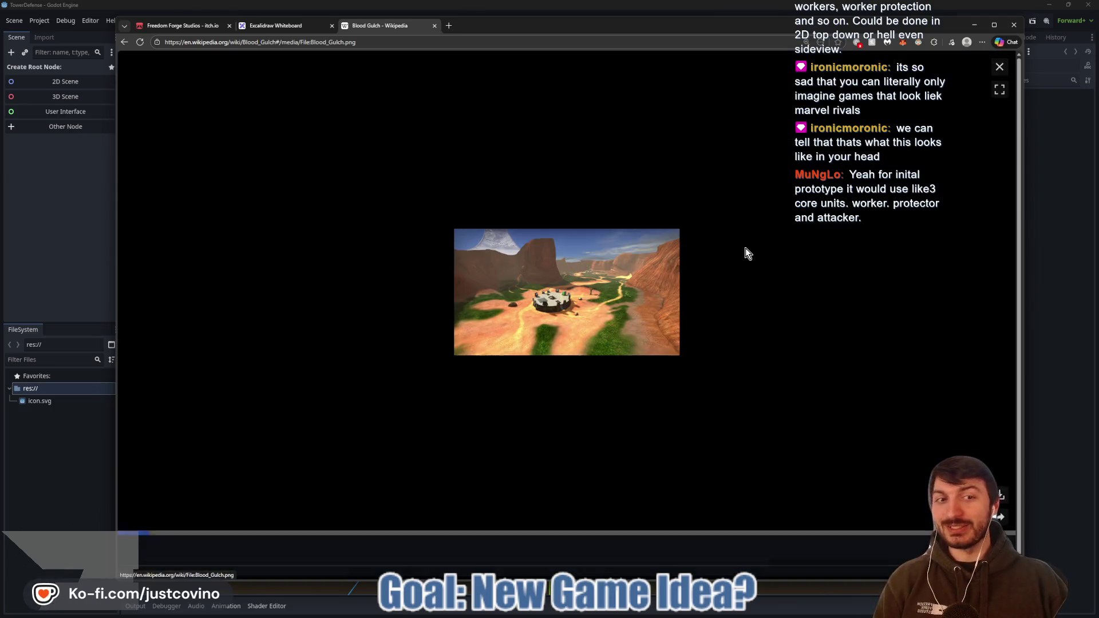
- View the Blood Gulch map image full size, then return to the article
left_click(750, 252)
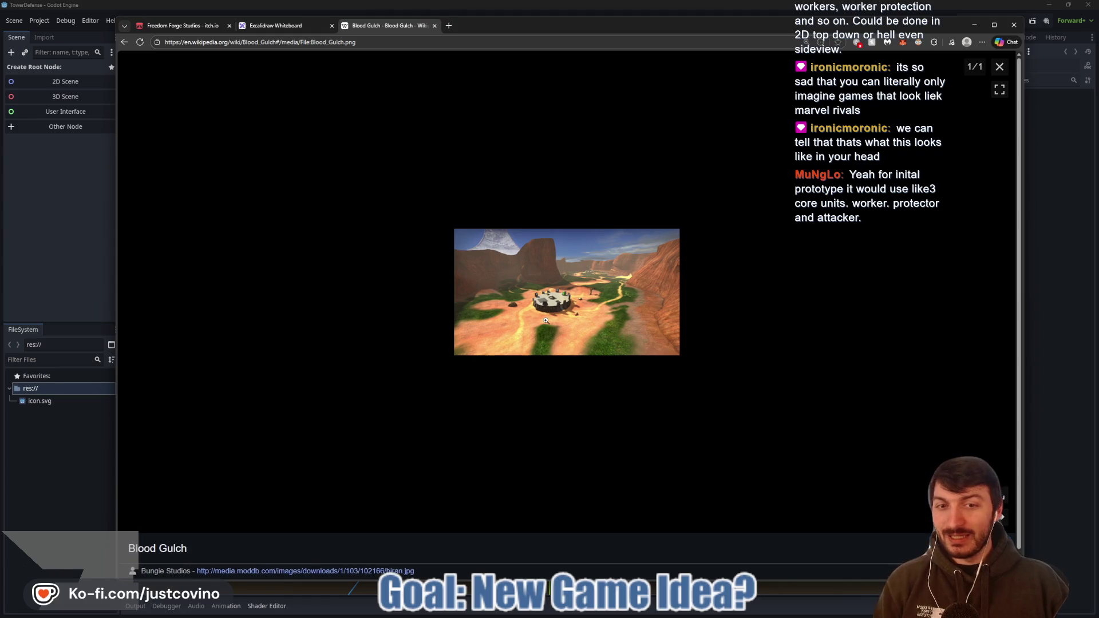
left_click(567, 320)
scroll(585, 322, "up", 8)
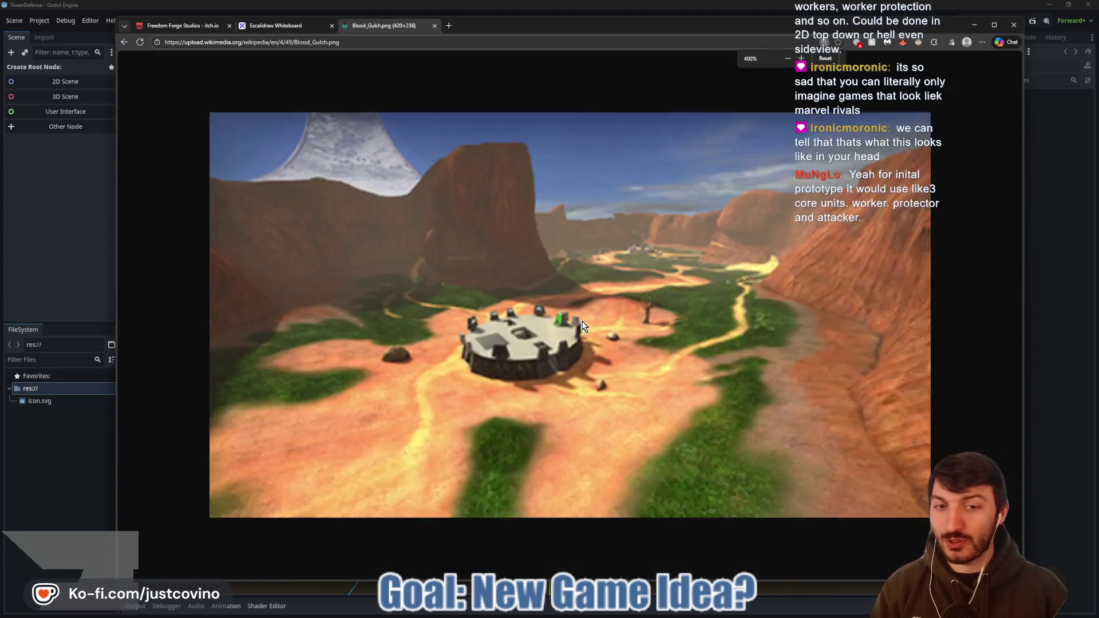
scroll(583, 325, "up", 1)
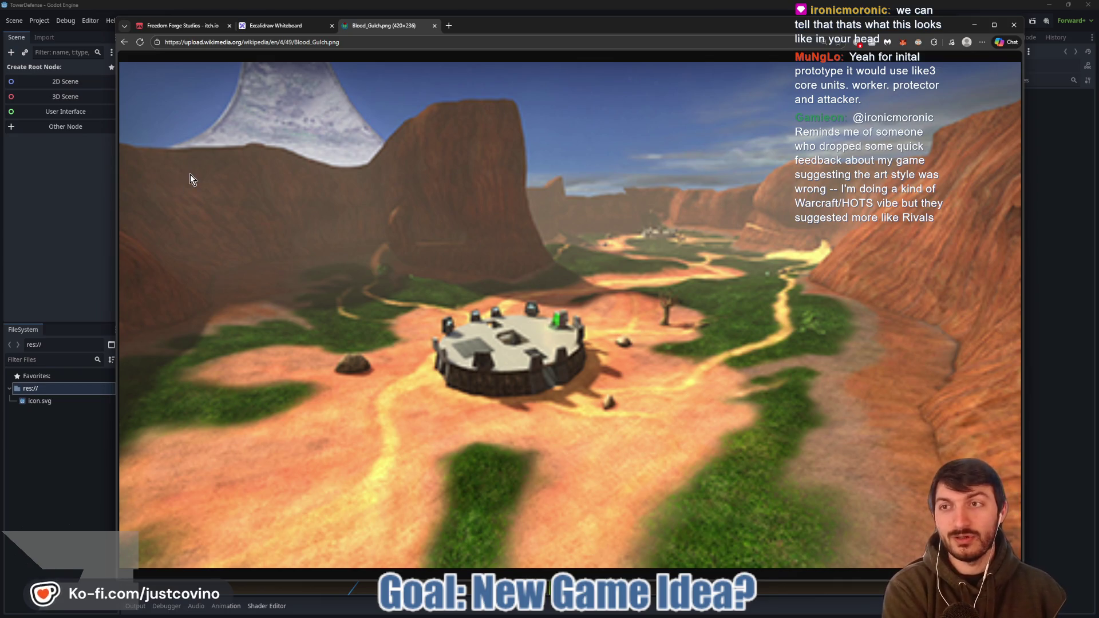
left_click(125, 42)
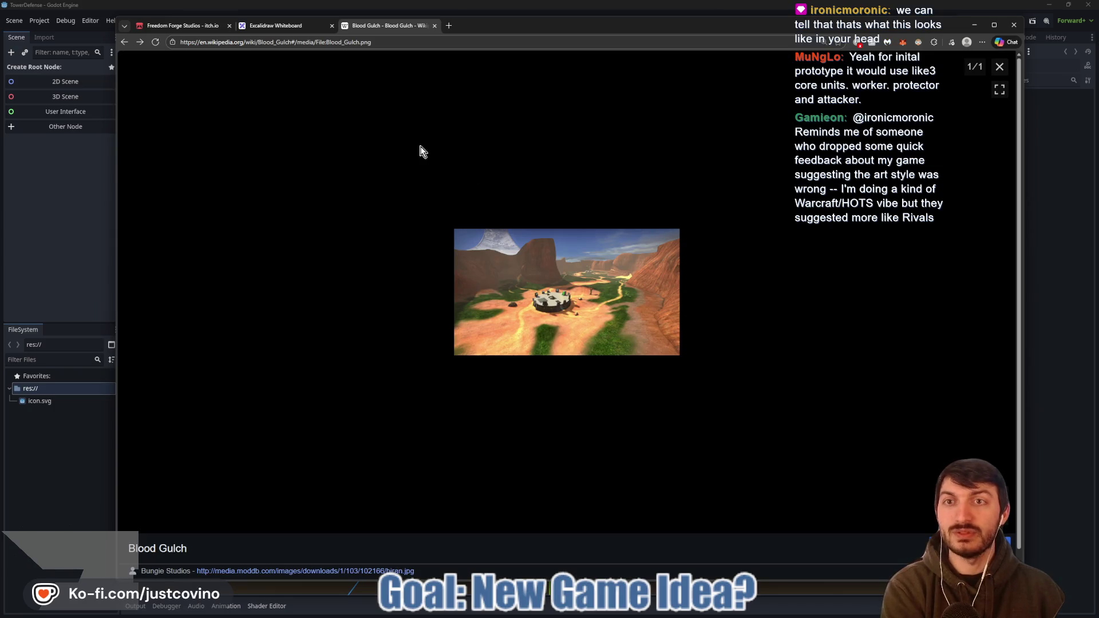
left_click(124, 45)
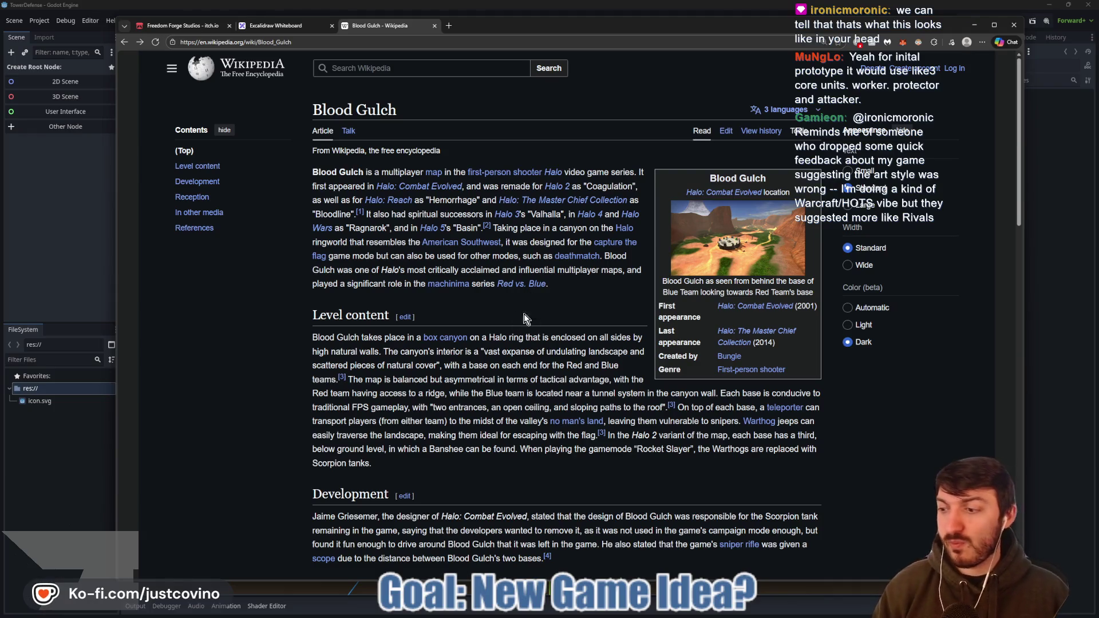
- Switch from the browser to Godot and then to the Excalidraw whiteboard
key("alt+Tab")
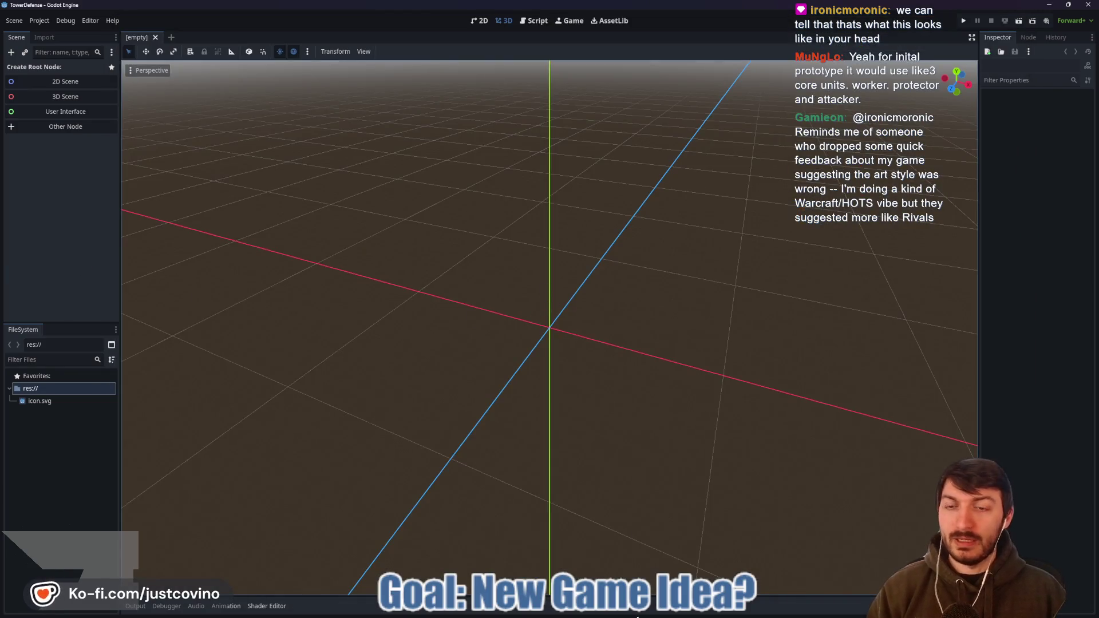
key("alt+Tab")
key("alt+Tab")
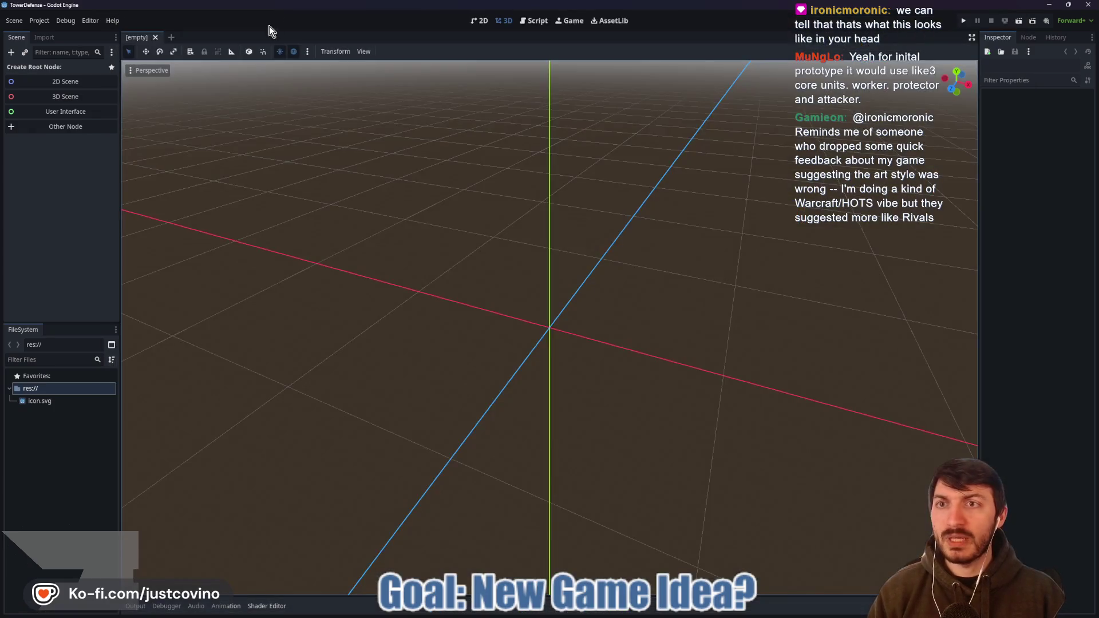
key("alt+Tab")
left_click(275, 25)
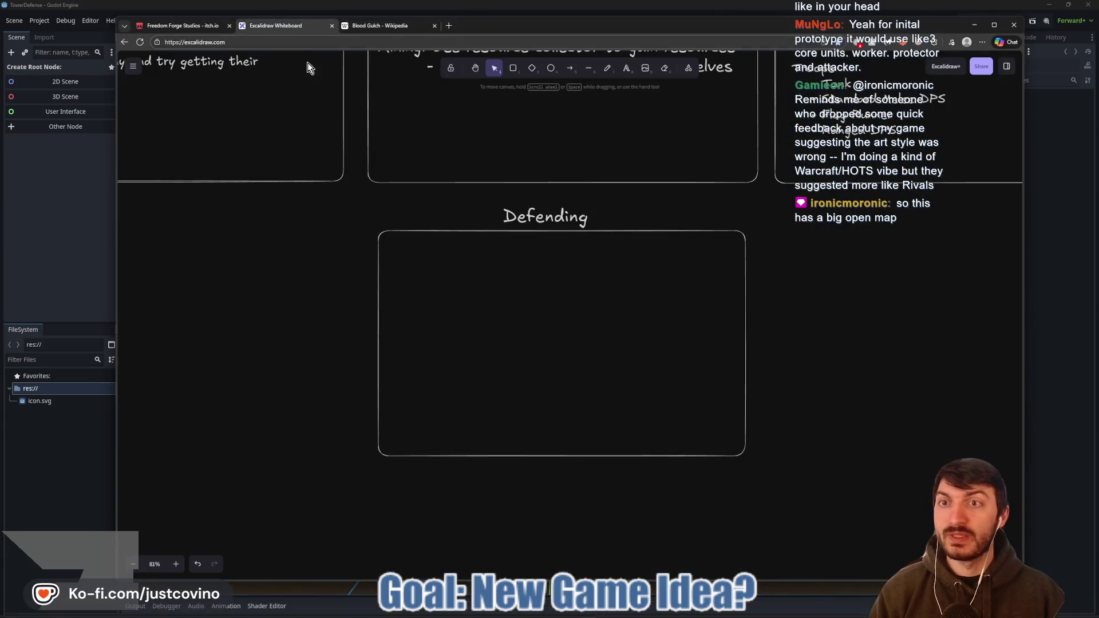
- Type Basic Shooting Tower, AOE Shooting Tower and Defender Minion (Tanky?) inside the Defending box
key("t")
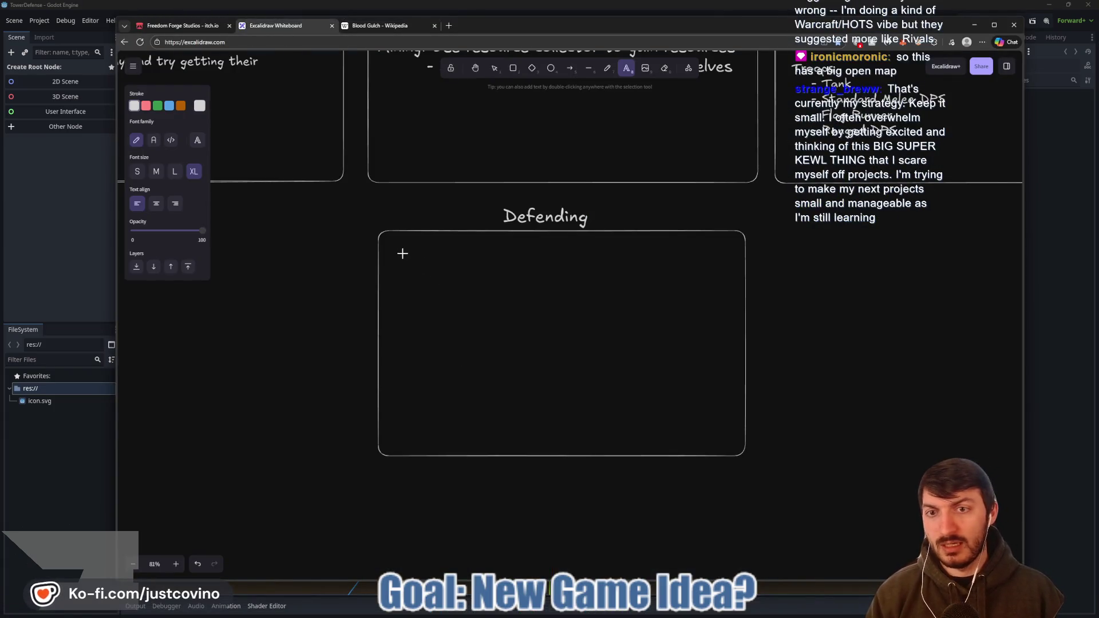
left_click(395, 255)
type("Basic")
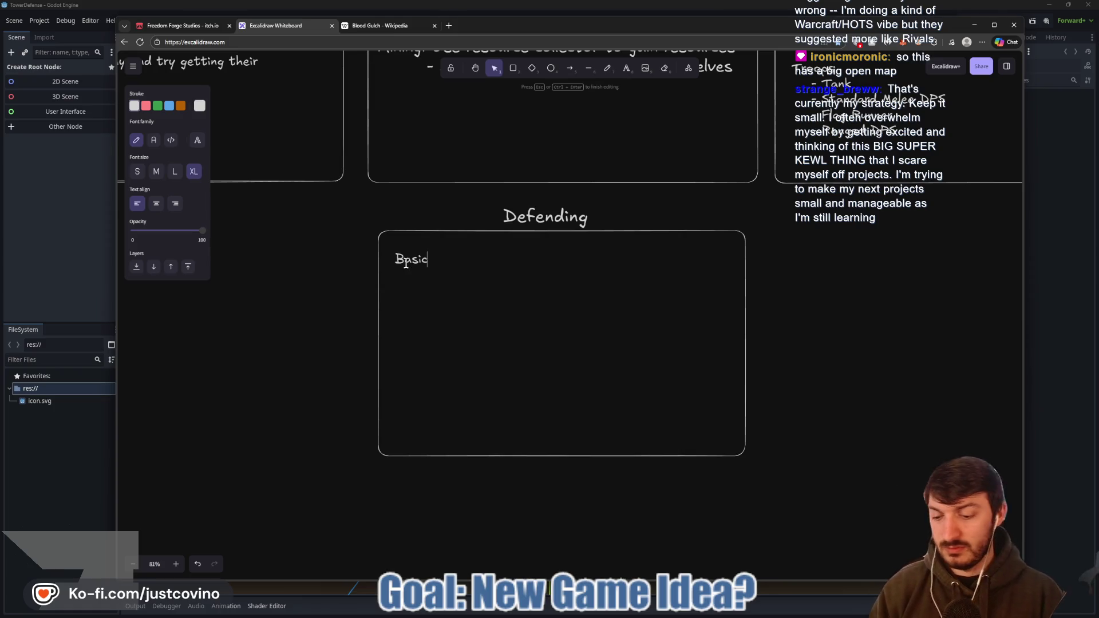
type(" Shooting Tower  ")
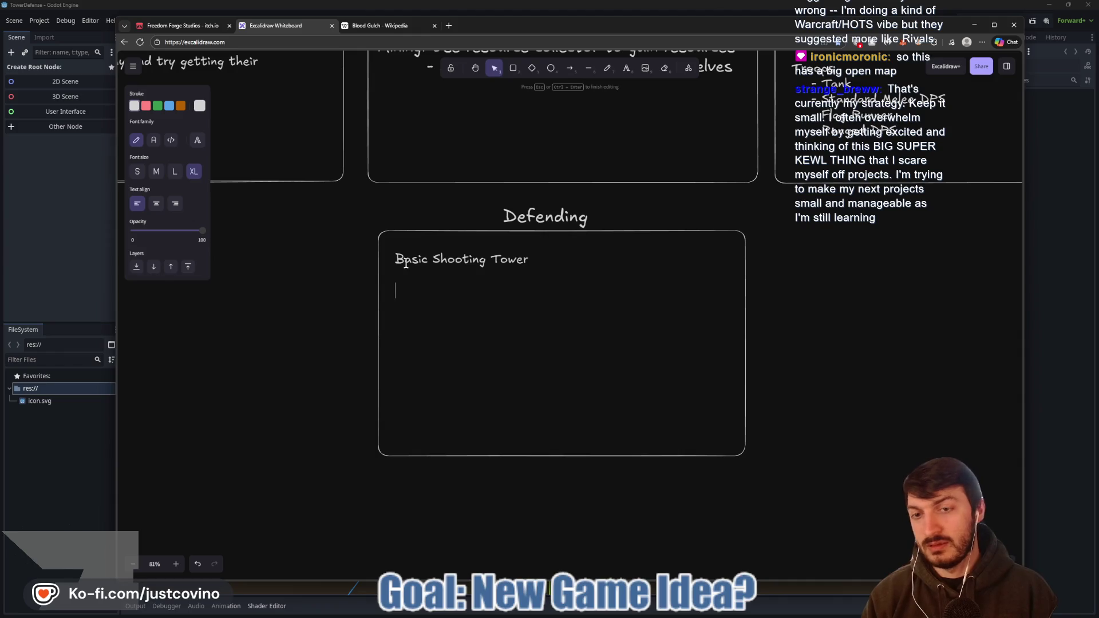
type("AOE Shooting Tow")
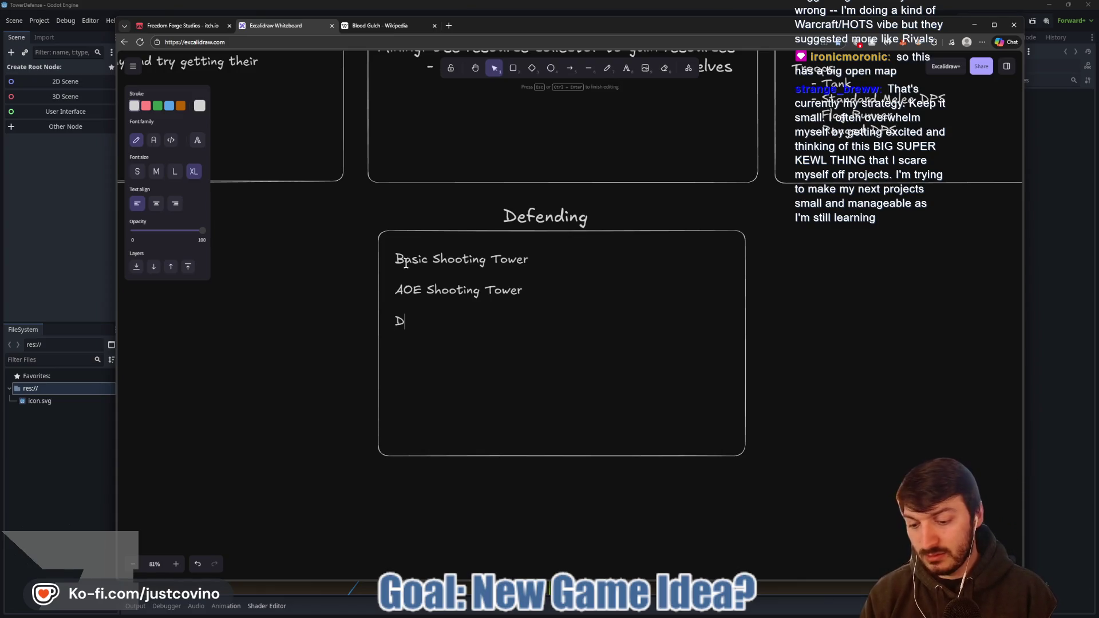
type("er  ")
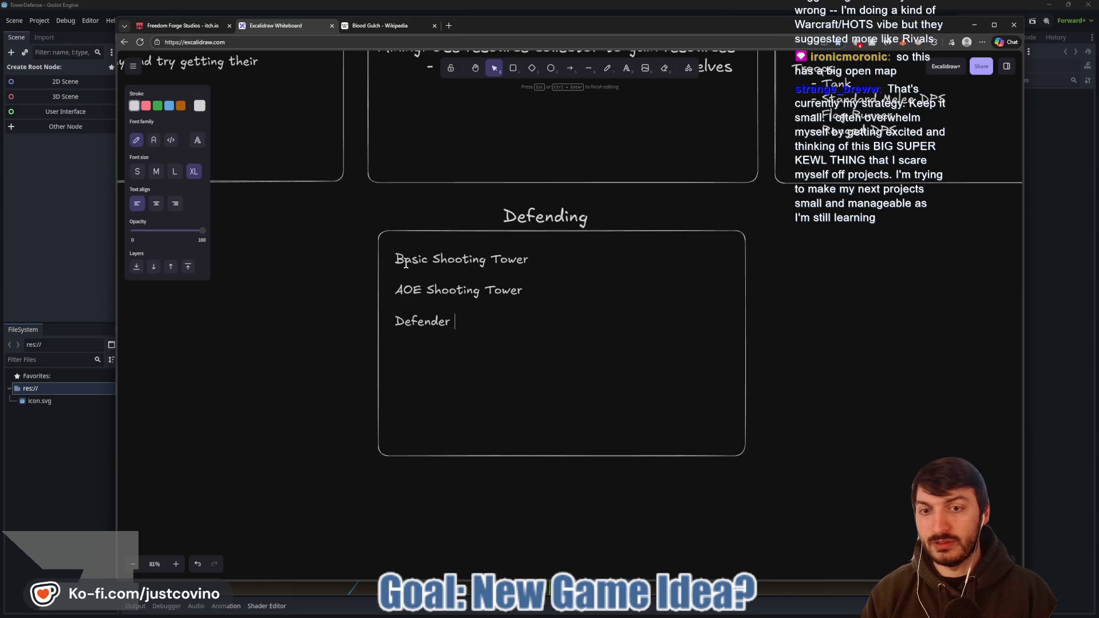
type("Defender Minion")
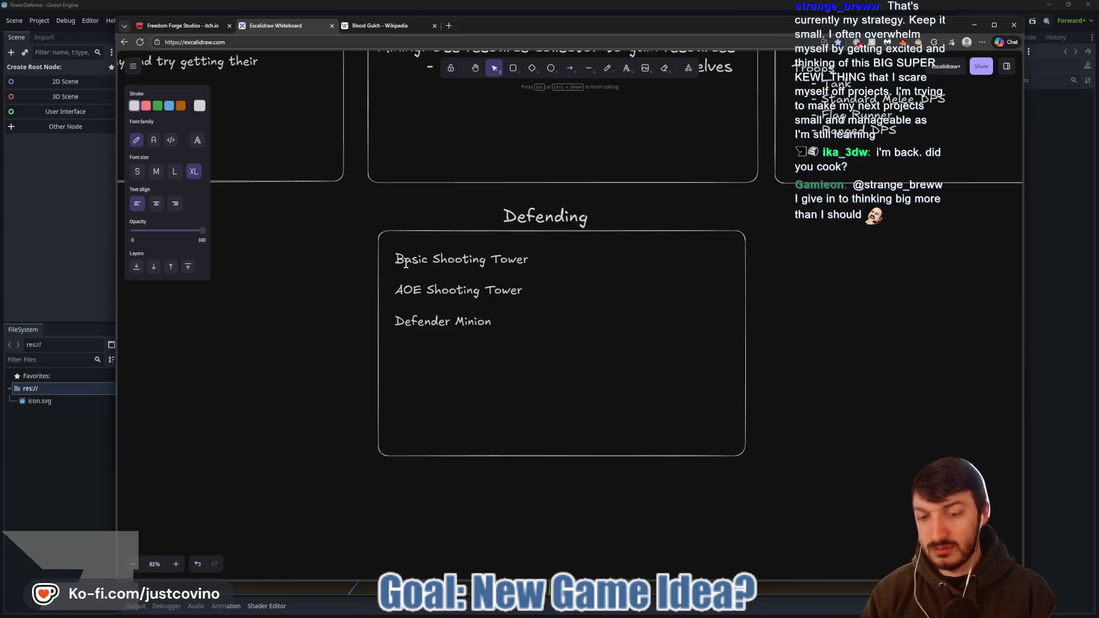
type(" (Tanky?)")
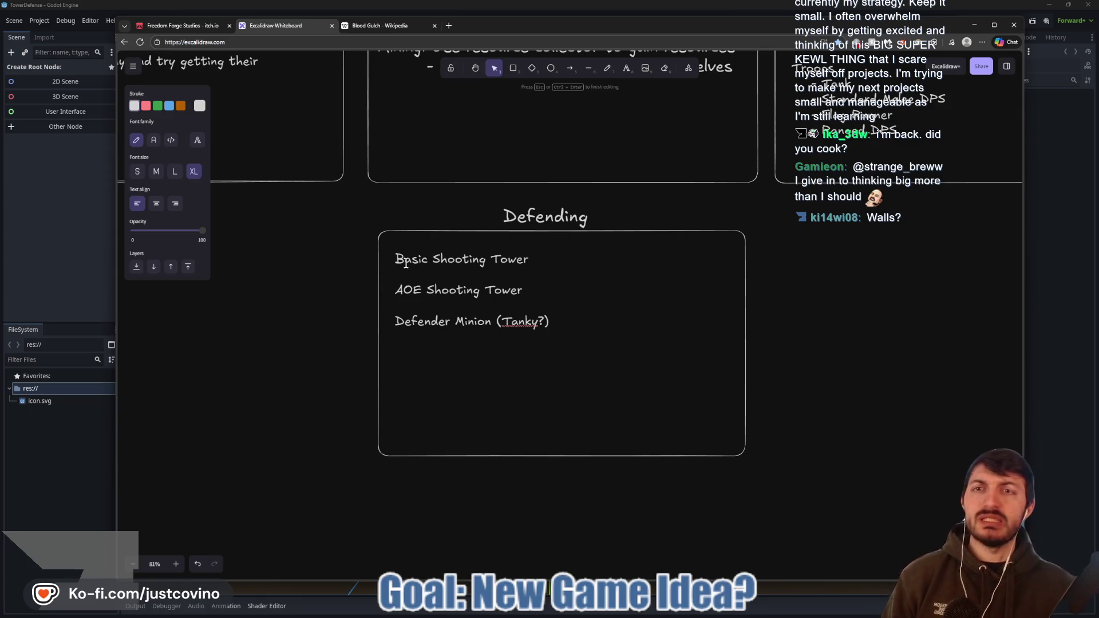
- After checking the Blood Gulch article, add Traps: Spike Trap, Spring Trap, Explosive Barrels
left_click(372, 26)
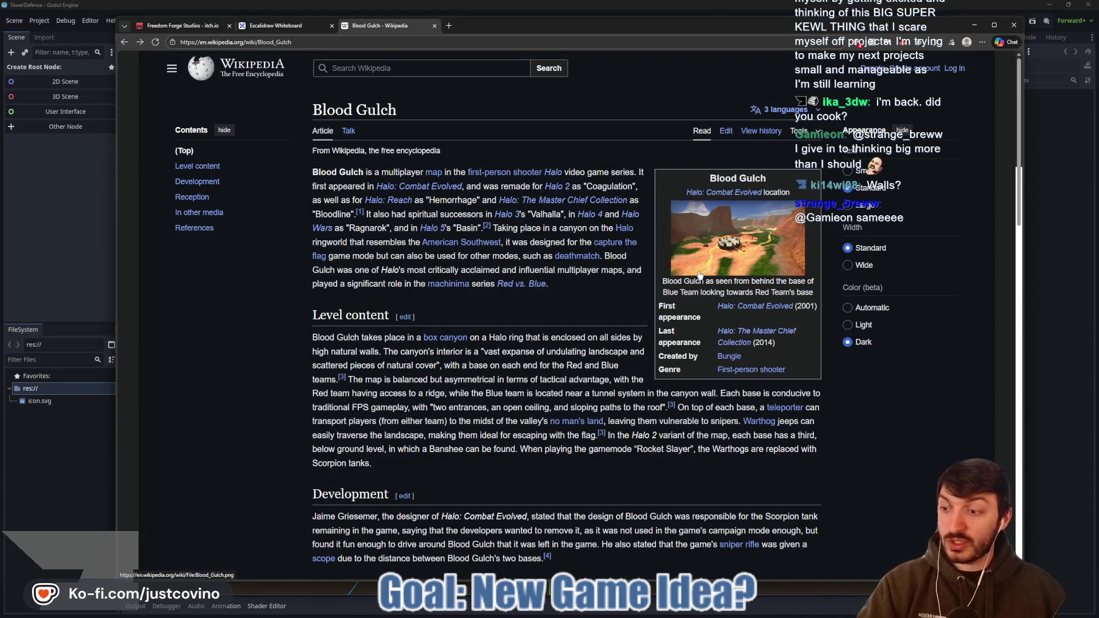
left_click(285, 25)
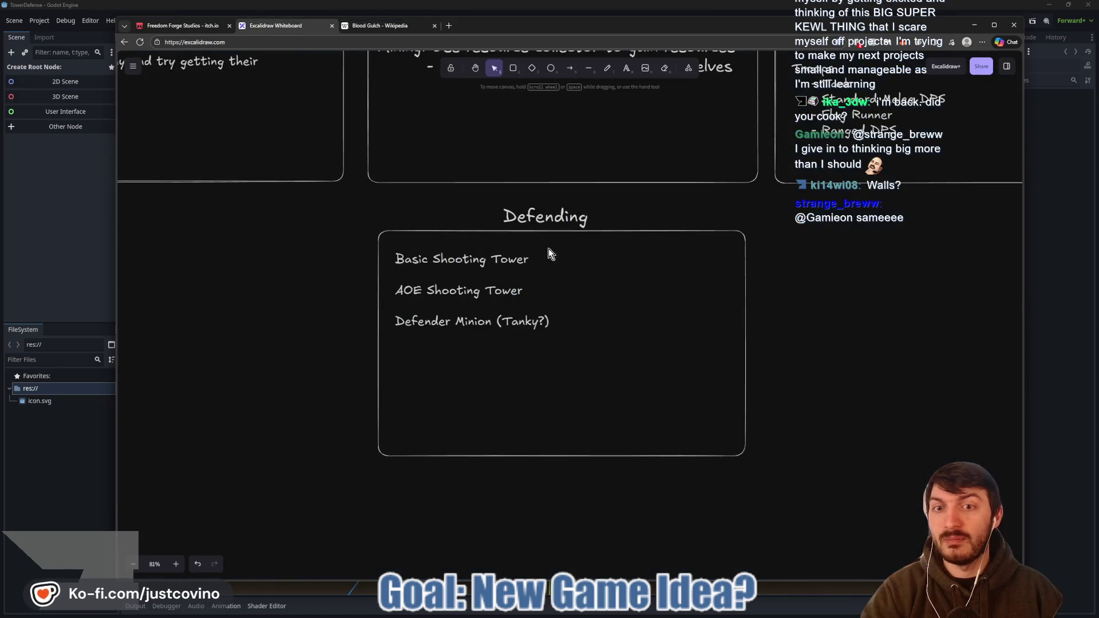
mouse_move(549, 248)
left_mouse_down()
mouse_move(825, 511)
mouse_move(549, 449)
mouse_move(461, 403)
left_mouse_up()
left_click_drag(592, 355, 468, 277)
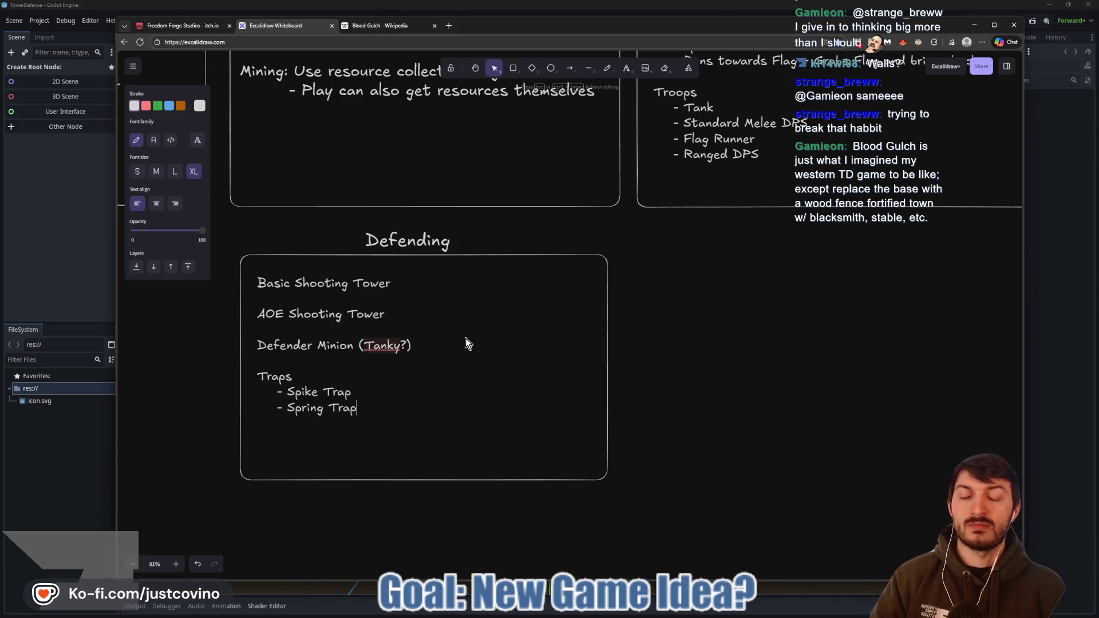
key("Return")
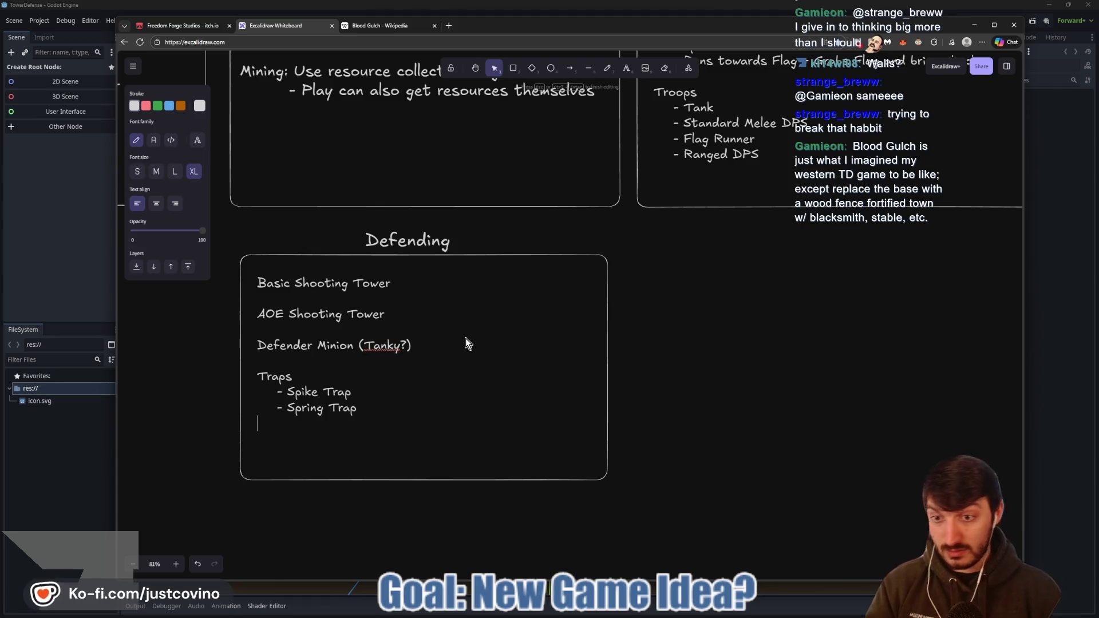
type("- Explosive Barrels")
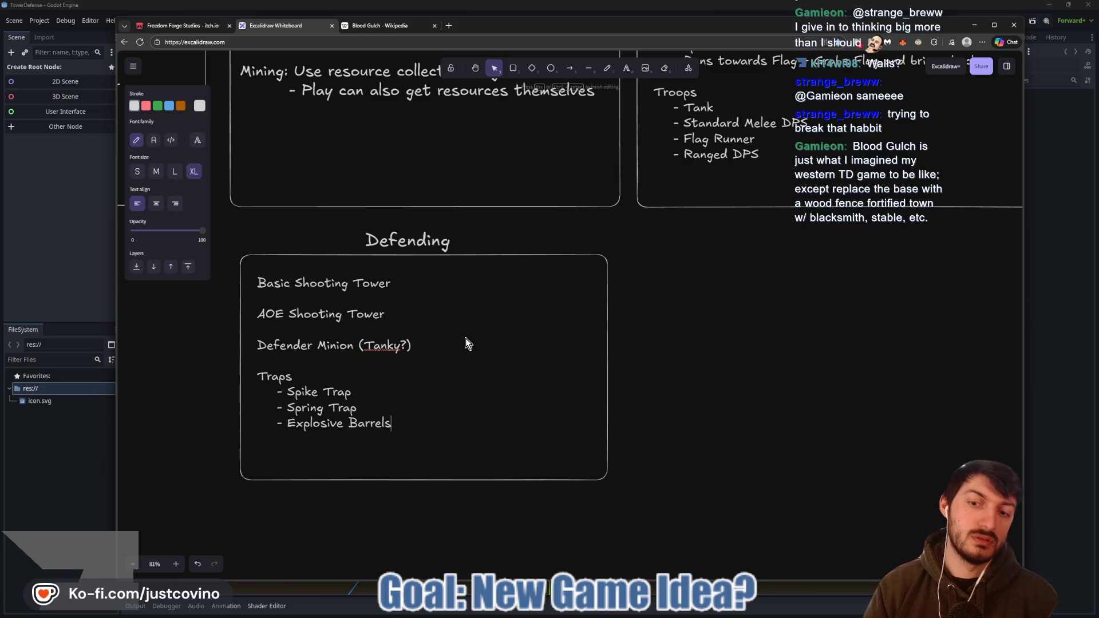
left_click(726, 356)
scroll(628, 331, "right", 3)
scroll(604, 323, "up", 3)
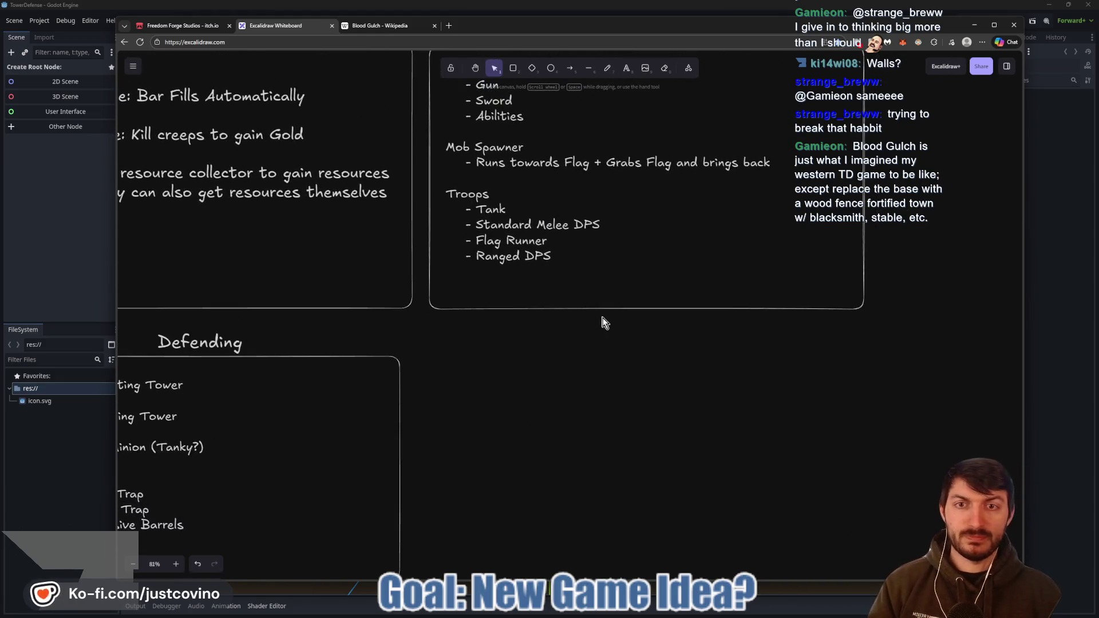
scroll(604, 323, "up", 2)
scroll(670, 399, "left", 3)
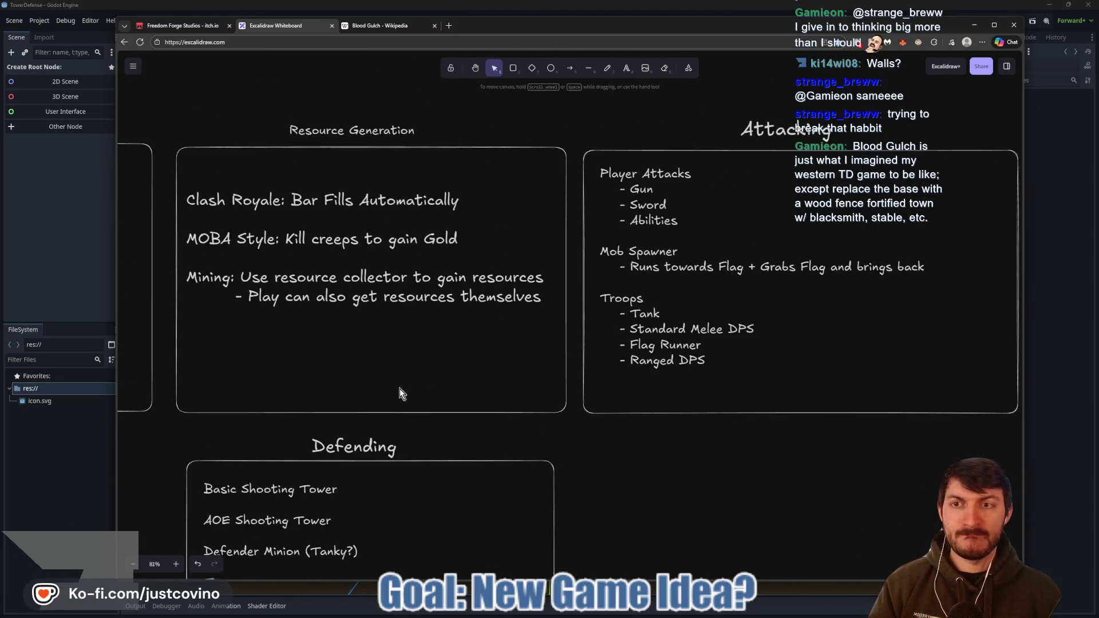
scroll(399, 389, "left", 7)
scroll(711, 368, "right", 5)
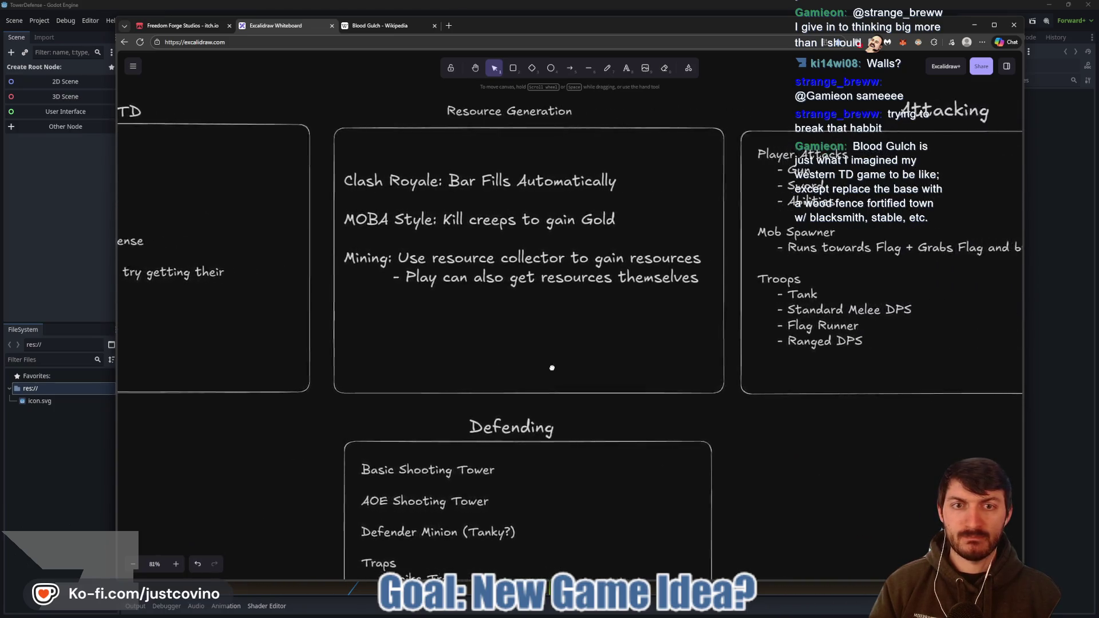
scroll(552, 368, "right", 4)
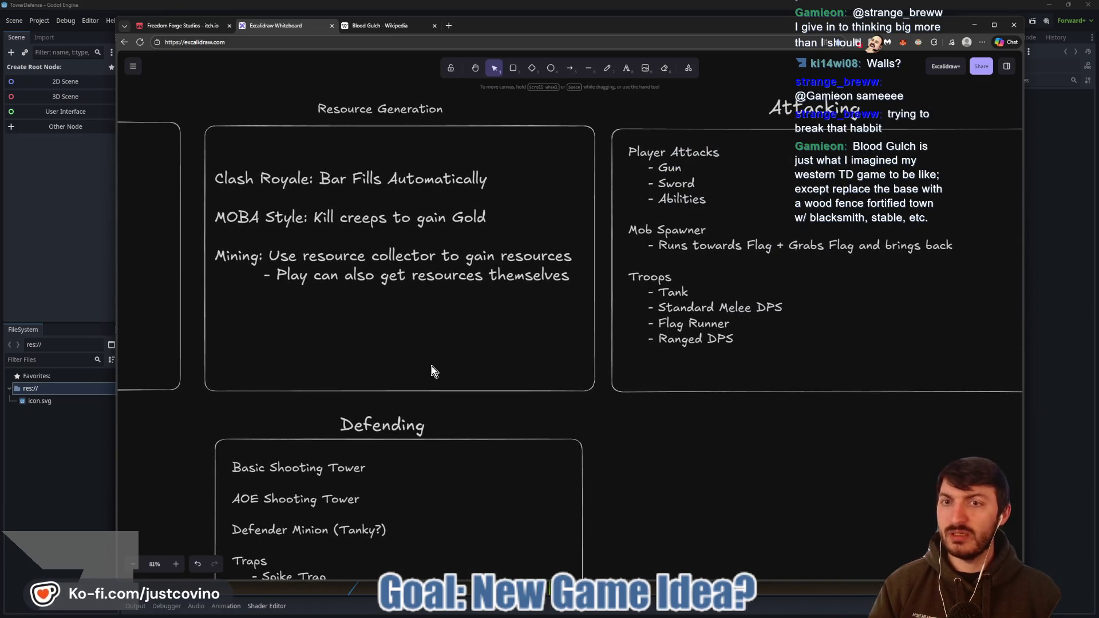
scroll(431, 366, "left", 6)
scroll(839, 354, "right", 1)
scroll(824, 355, "down", 1)
scroll(802, 346, "right", 2)
scroll(792, 338, "left", 2)
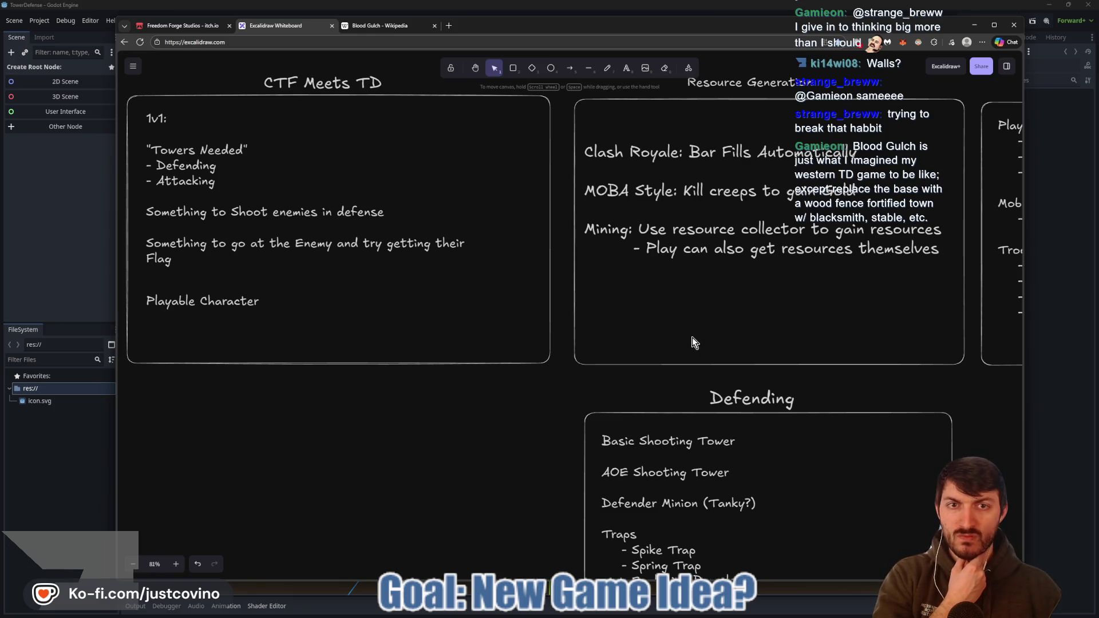
left_click_drag(765, 336, 361, 359)
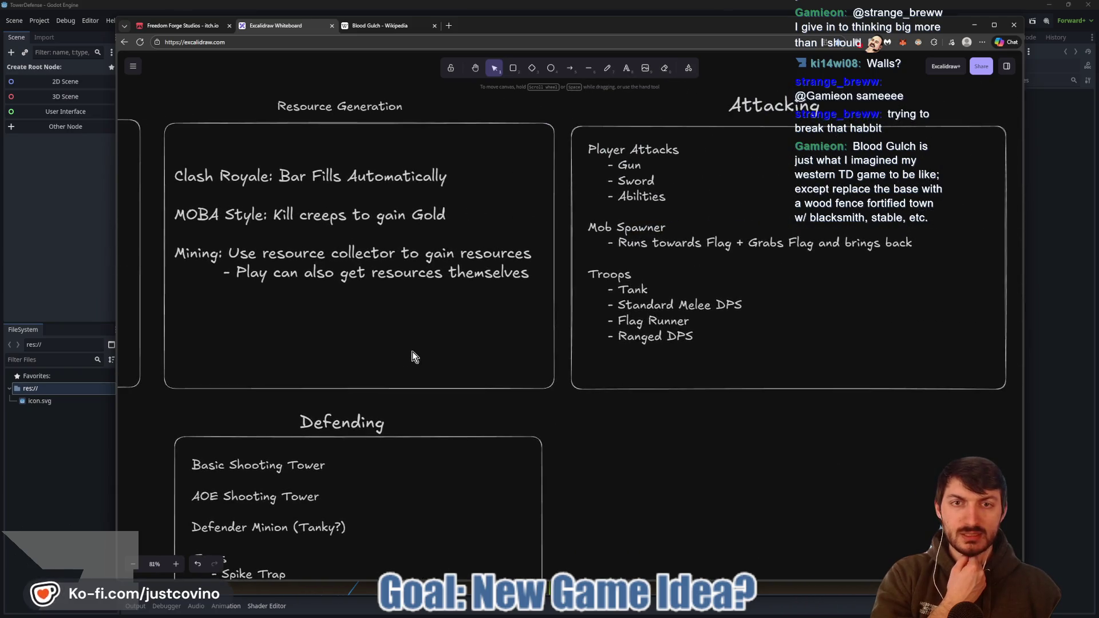
left_click_drag(306, 331, 451, 340)
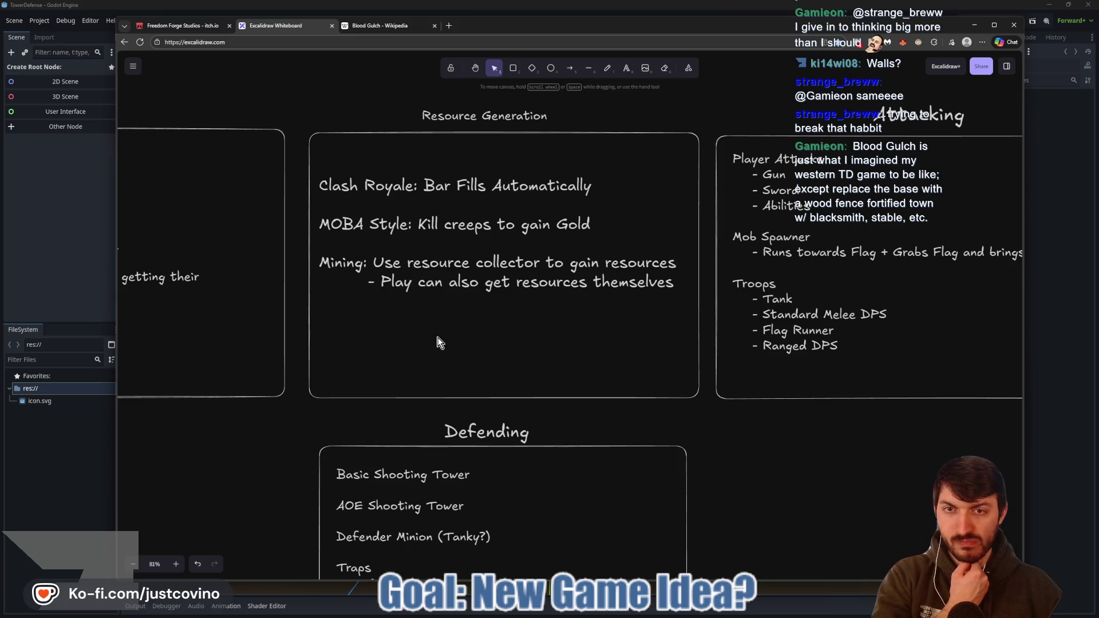
left_click_drag(603, 352, 346, 356)
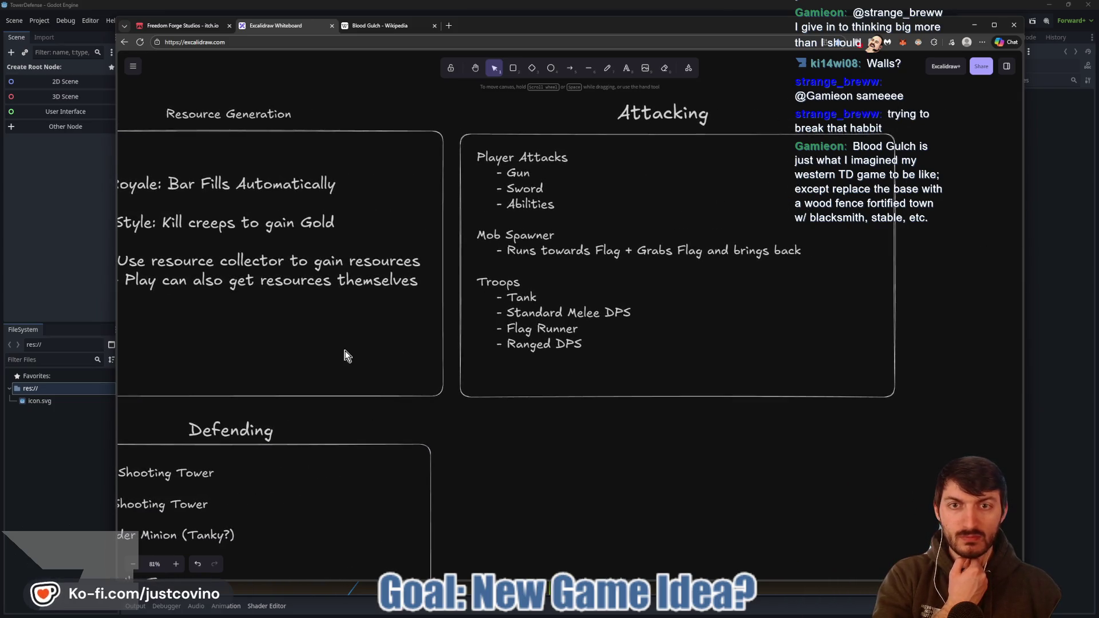
mouse_move(287, 345)
left_mouse_down()
mouse_move(780, 351)
mouse_move(756, 350)
left_mouse_up()
mouse_move(461, 341)
left_mouse_down()
mouse_move(653, 336)
mouse_move(346, 335)
mouse_move(540, 336)
mouse_move(596, 321)
mouse_move(500, 330)
left_mouse_up()
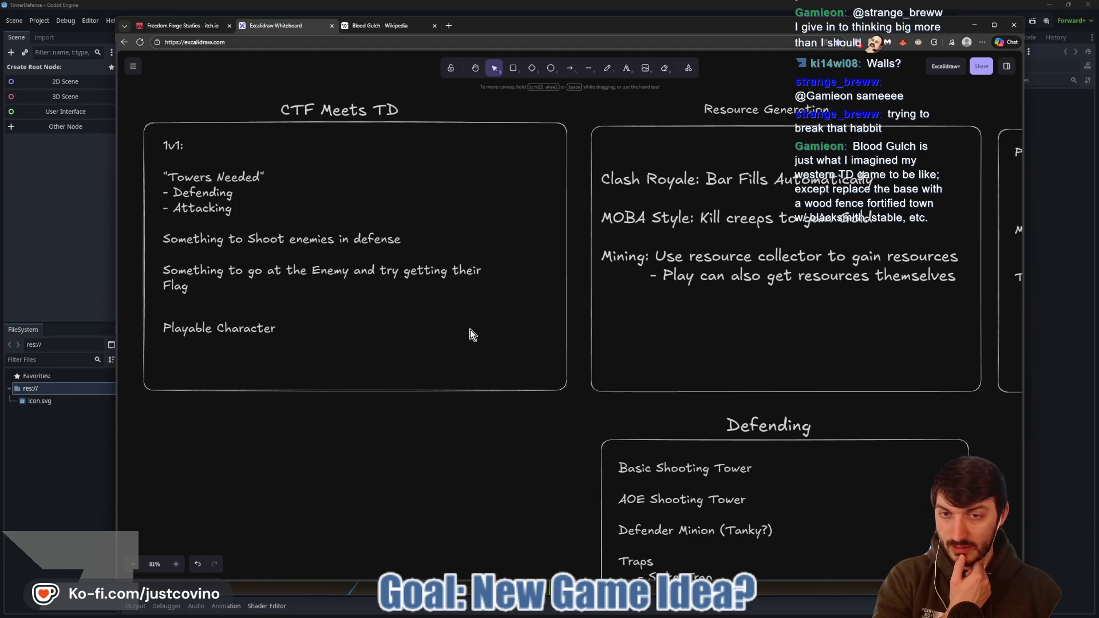
scroll(444, 294, "down", 4)
scroll(434, 243, "left", 2)
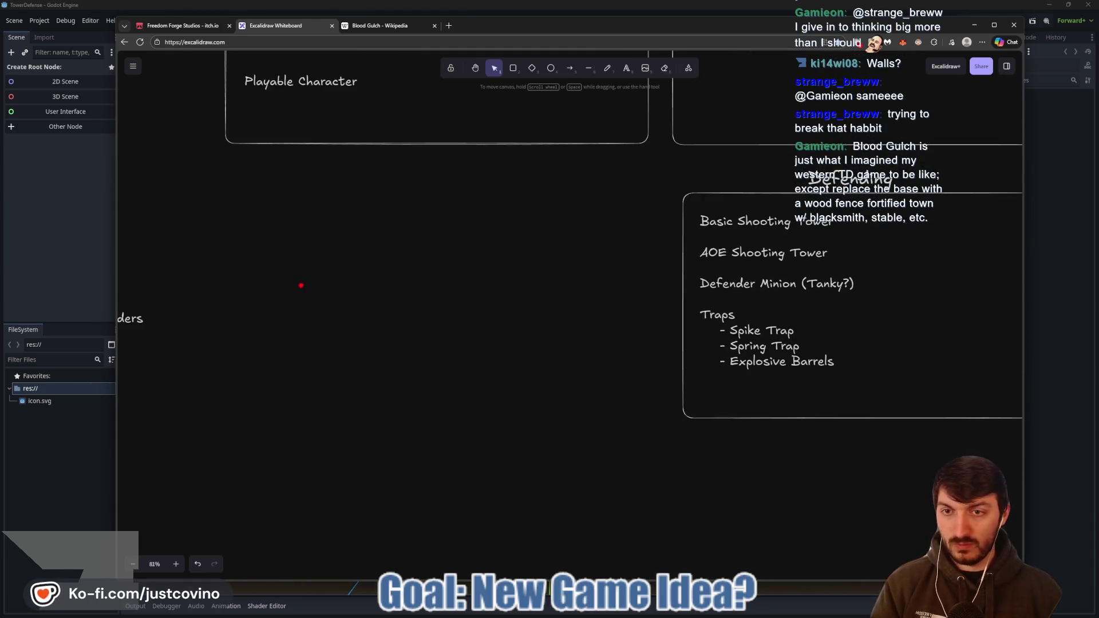
mouse_move(303, 302)
left_mouse_down()
mouse_move(342, 260)
mouse_move(297, 303)
mouse_move(330, 394)
left_mouse_up()
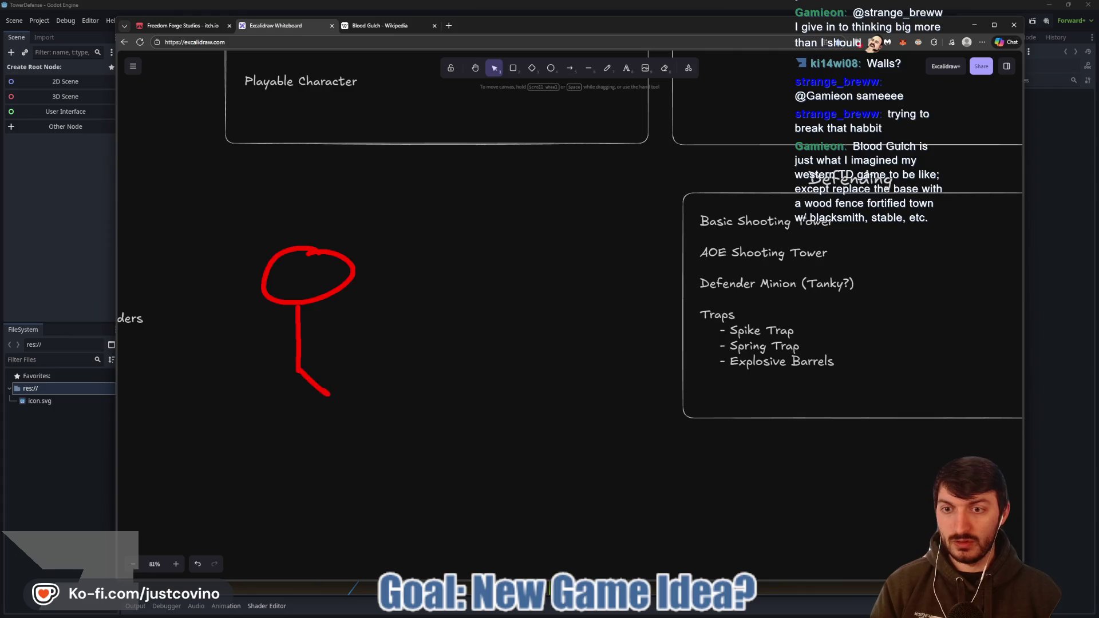
- Finish the first red stick figure's arms and sketch a second stick figure
left_click_drag(264, 336, 368, 330)
left_click_drag(666, 246, 664, 260)
mouse_move(641, 310)
left_mouse_down()
mouse_move(642, 381)
mouse_move(682, 409)
left_mouse_up()
left_click_drag(639, 373, 620, 400)
left_click_drag(614, 334, 694, 327)
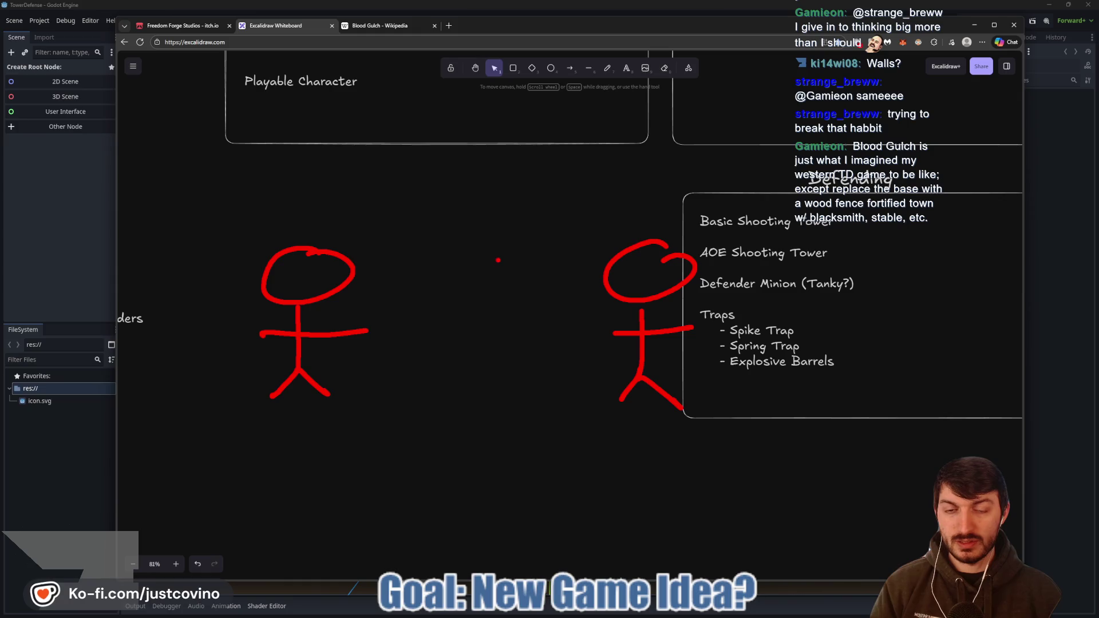
- Draw a P-marked flag beside each figure and a red dividing line between them
mouse_move(774, 268)
left_mouse_down()
mouse_move(795, 359)
mouse_move(743, 266)
left_mouse_up()
mouse_move(163, 289)
left_mouse_down()
mouse_move(240, 276)
mouse_move(163, 286)
left_mouse_up()
mouse_move(816, 272)
left_mouse_down()
mouse_move(809, 315)
mouse_move(818, 296)
left_mouse_up()
left_click_drag(483, 207, 490, 470)
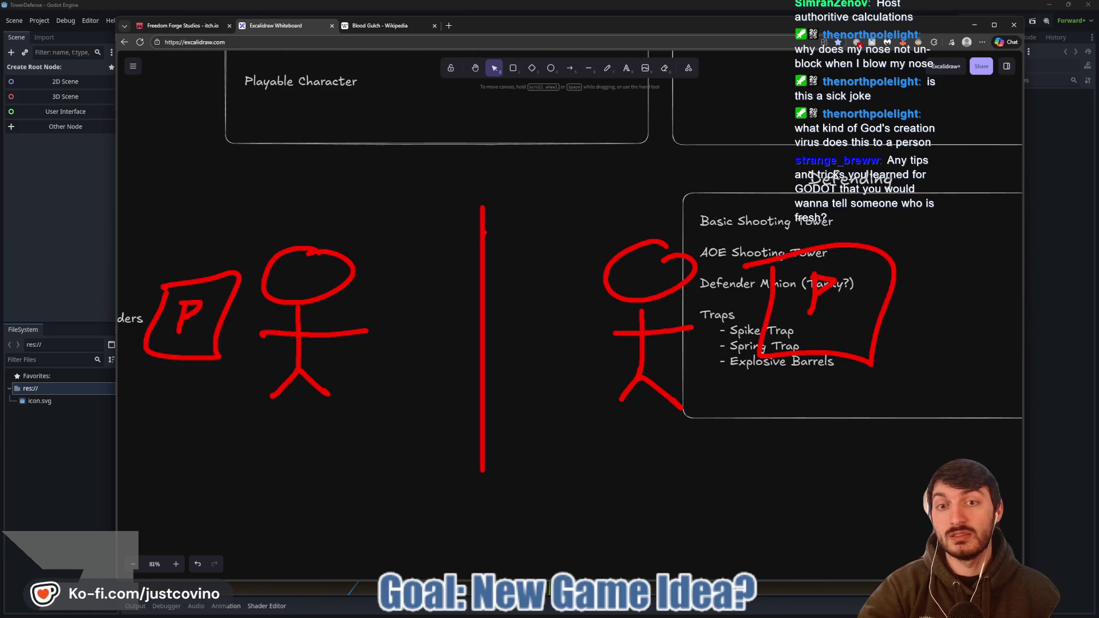
- Handwrite a '1 tutorial' sign in red above the dividing line
left_click_drag(337, 153, 336, 193)
left_click_drag(366, 161, 365, 194)
left_click_drag(355, 176, 411, 193)
mouse_move(404, 178)
left_mouse_down()
mouse_move(459, 179)
mouse_move(468, 194)
mouse_move(499, 194)
left_mouse_up()
left_click(453, 185)
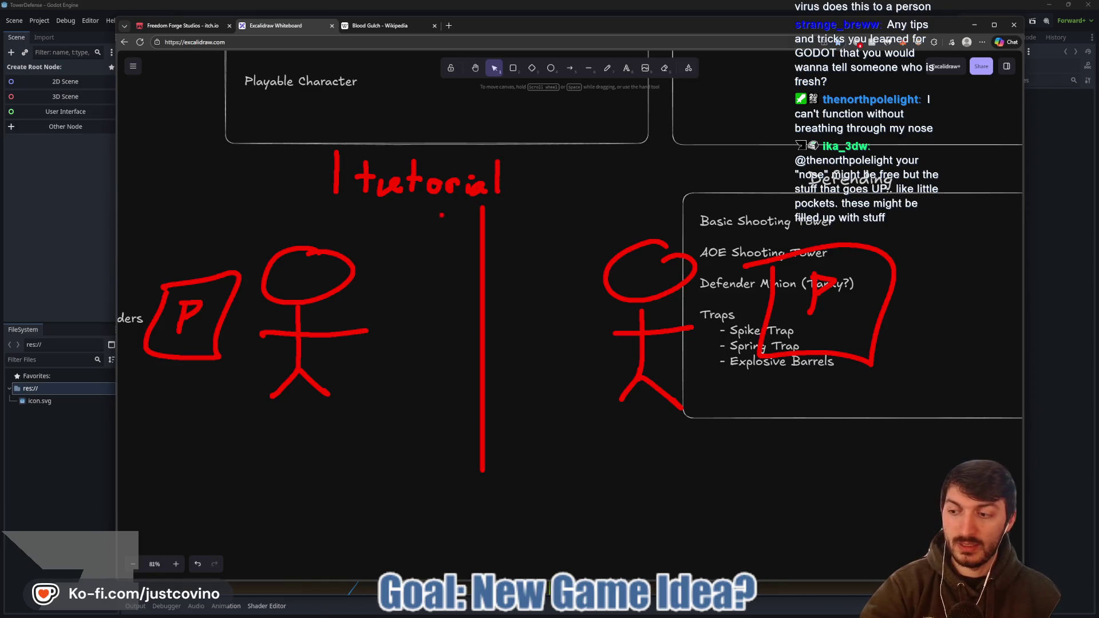
left_click(338, 211)
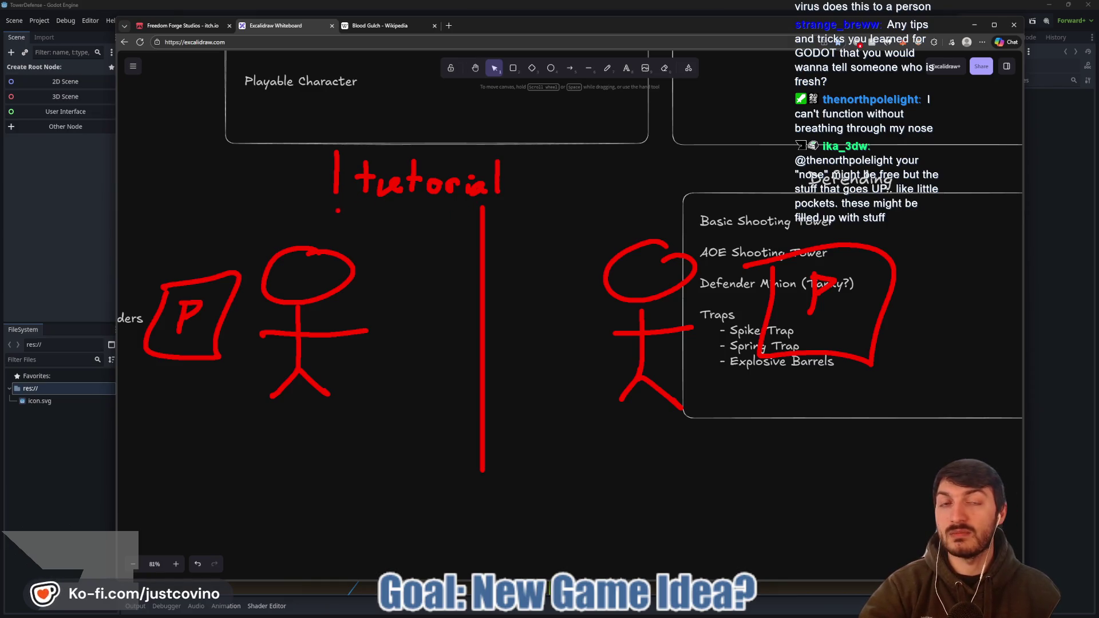
mouse_move(324, 202)
left_mouse_down()
mouse_move(455, 213)
mouse_move(320, 120)
mouse_move(318, 208)
left_mouse_up()
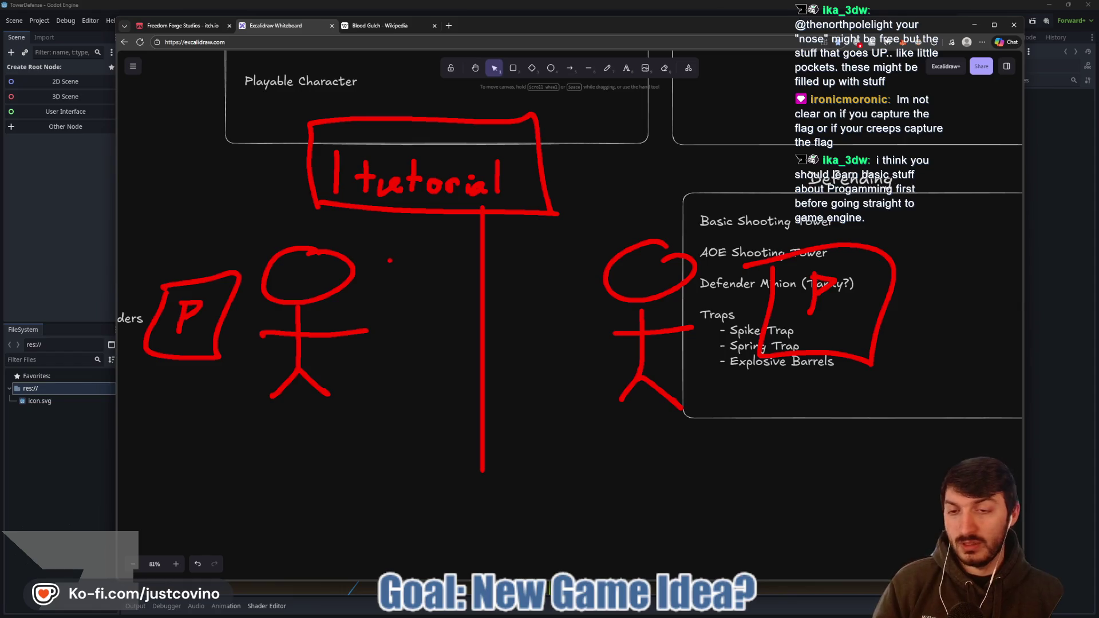
- Draw a red arrow, a curved line beneath the figures, and an arc between them
mouse_move(392, 312)
left_mouse_down()
mouse_move(542, 314)
mouse_move(514, 327)
left_mouse_up()
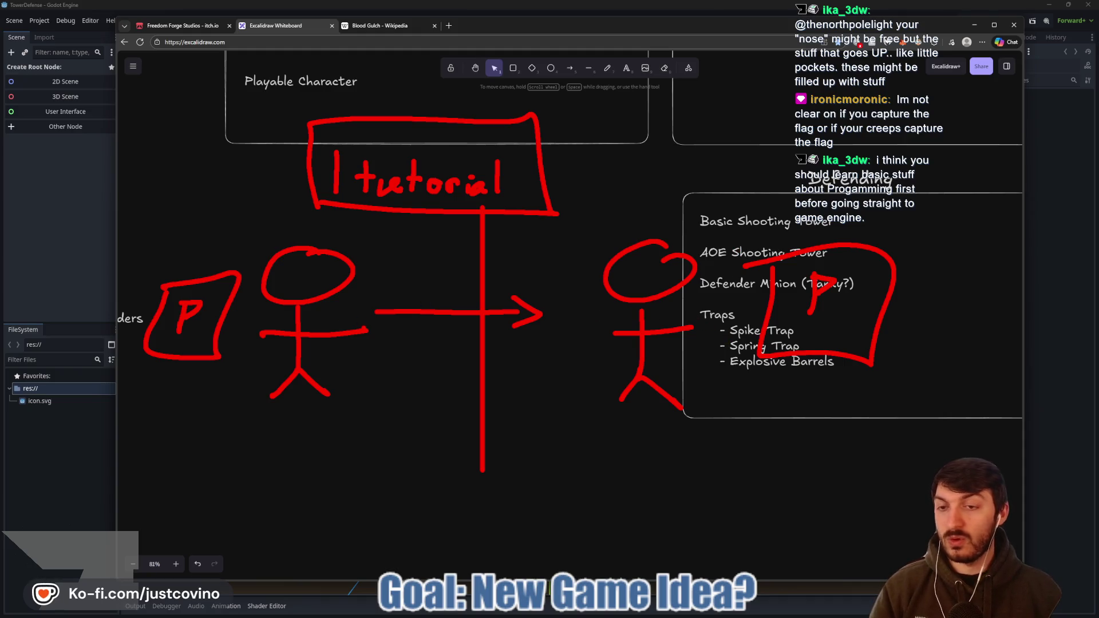
mouse_move(255, 393)
left_mouse_down()
mouse_move(567, 437)
mouse_move(556, 456)
left_mouse_up()
mouse_move(376, 278)
left_mouse_down()
mouse_move(597, 250)
mouse_move(591, 268)
left_mouse_up()
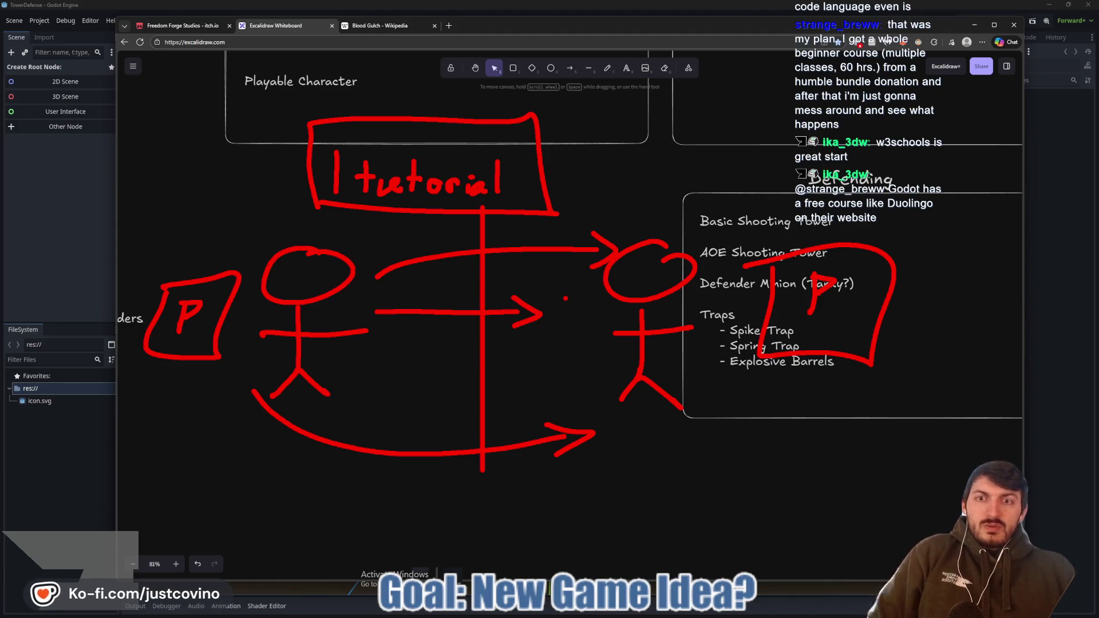
- Clear all the red sketch strokes from the Excalidraw board
key("Escape")
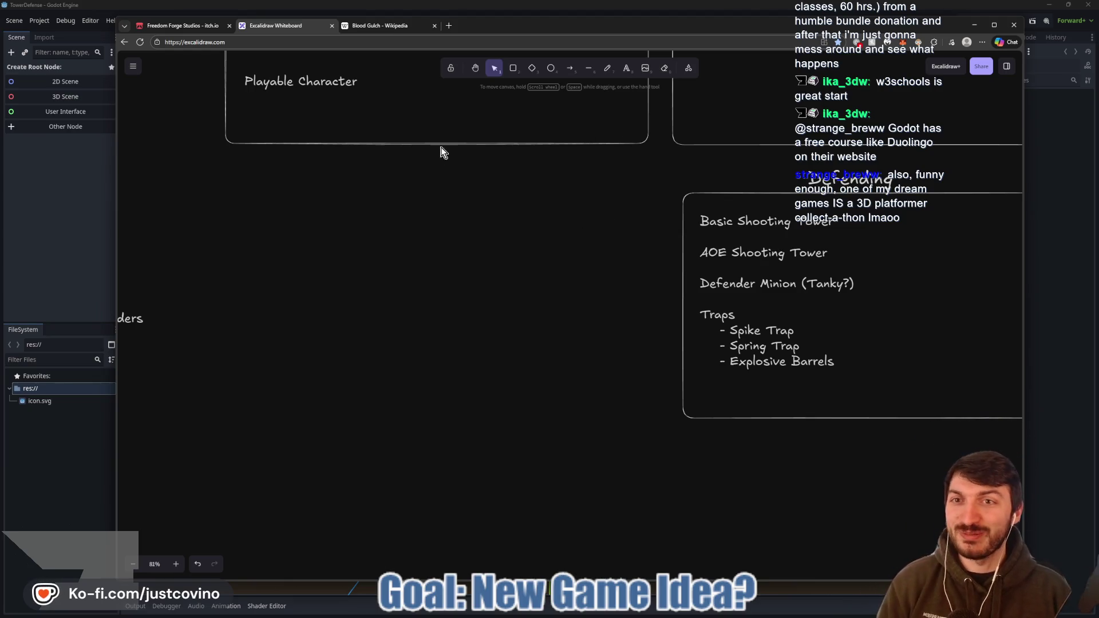
- Bring the Godot editor back to the front
left_click(111, 179)
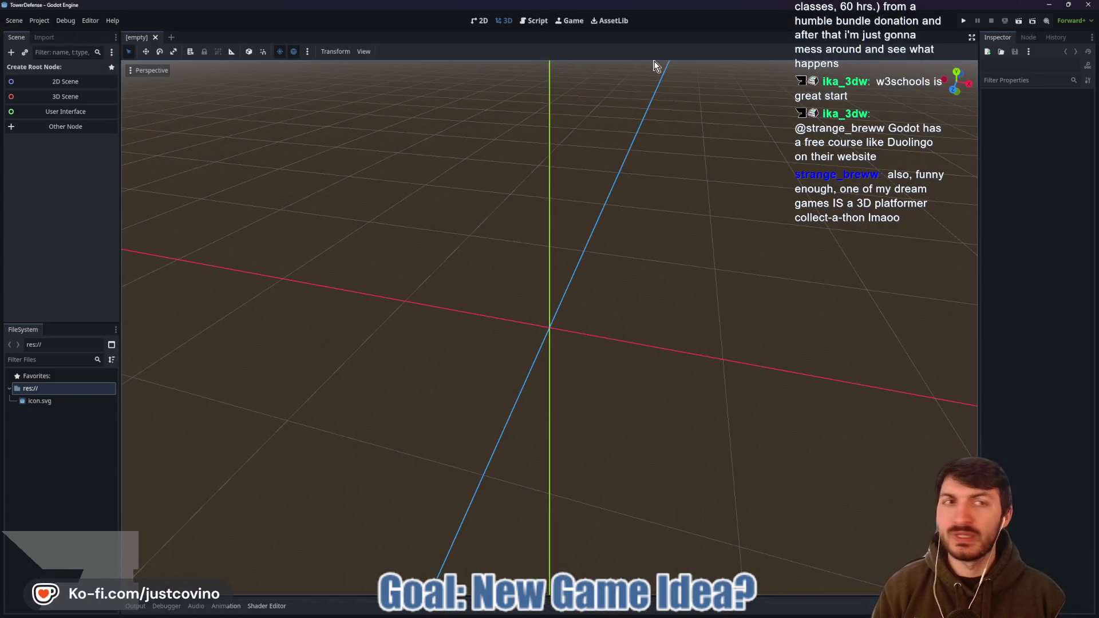
- Close the Godot editor, minimize the GallantGolf notes, and move the whiteboard window lower
left_click(1087, 5)
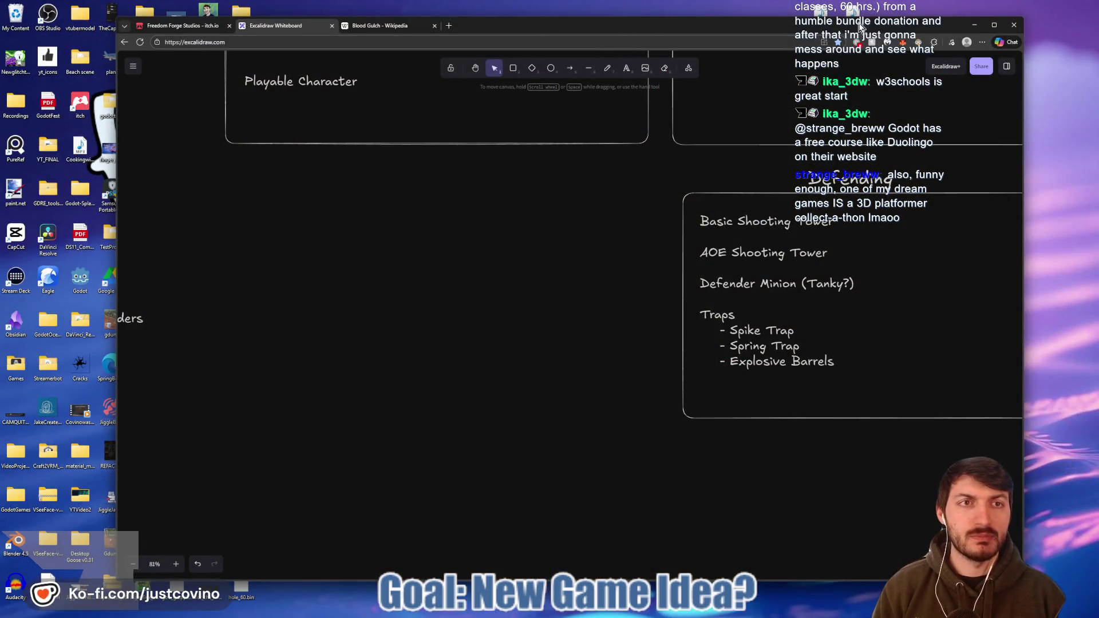
mouse_move(622, 28)
left_mouse_down()
mouse_move(664, 63)
mouse_move(615, 100)
mouse_move(544, 101)
left_mouse_up()
key("alt+Tab")
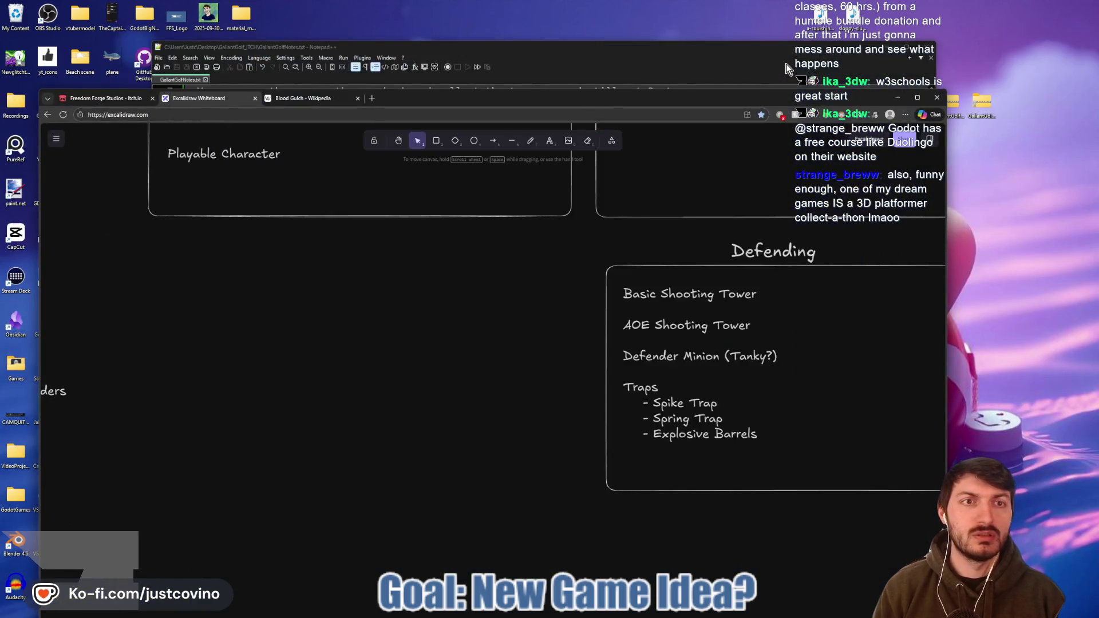
left_click(893, 52)
mouse_move(847, 98)
left_mouse_down()
mouse_move(847, 390)
mouse_move(847, 274)
left_mouse_up()
- Clear the desktop: GallantGolf folders to top left, GitHub Desktop aside, Godot folder window minimized
mouse_move(1002, 126)
left_mouse_down()
mouse_move(933, 83)
mouse_move(121, 57)
mouse_move(33, 13)
mouse_move(17, 16)
left_mouse_up()
left_click(593, 119)
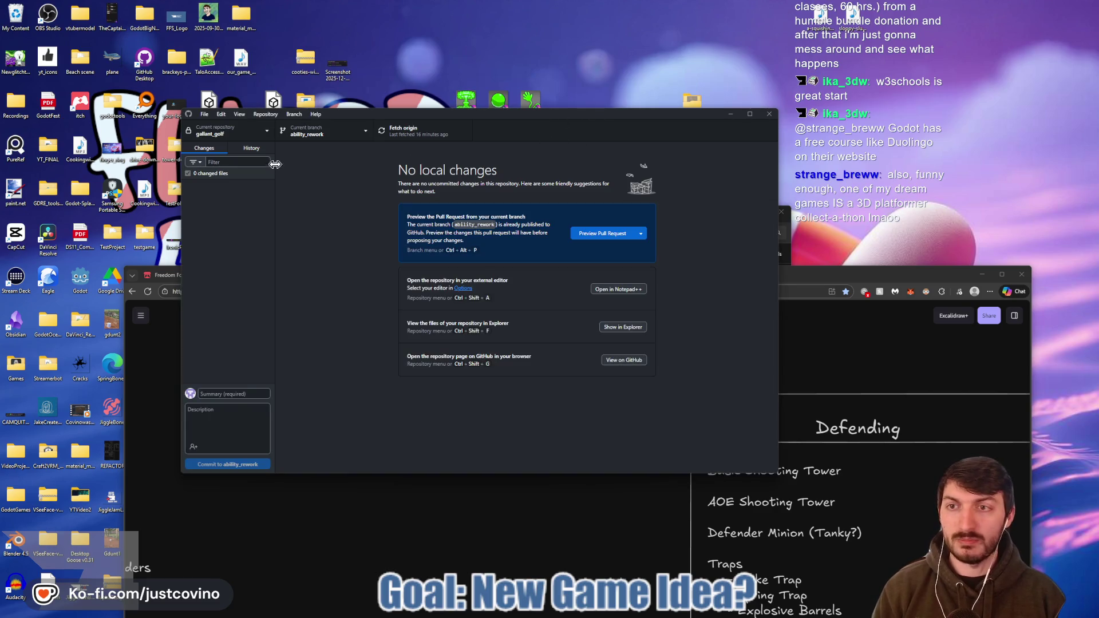
mouse_move(593, 119)
left_mouse_down()
mouse_move(687, 221)
mouse_move(681, 327)
left_mouse_up()
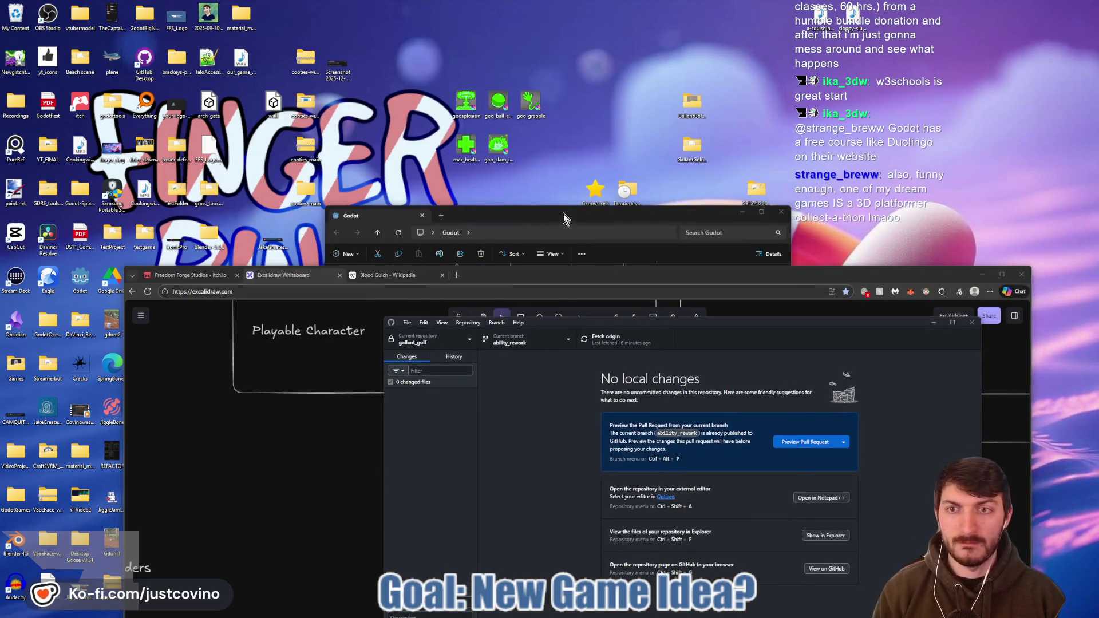
left_click(564, 217)
left_click(743, 214)
mouse_move(507, 269)
left_mouse_down()
mouse_move(507, 395)
mouse_move(507, 297)
mouse_move(491, 321)
mouse_move(489, 591)
mouse_move(751, 456)
mouse_move(752, 412)
mouse_move(717, 372)
left_mouse_up()
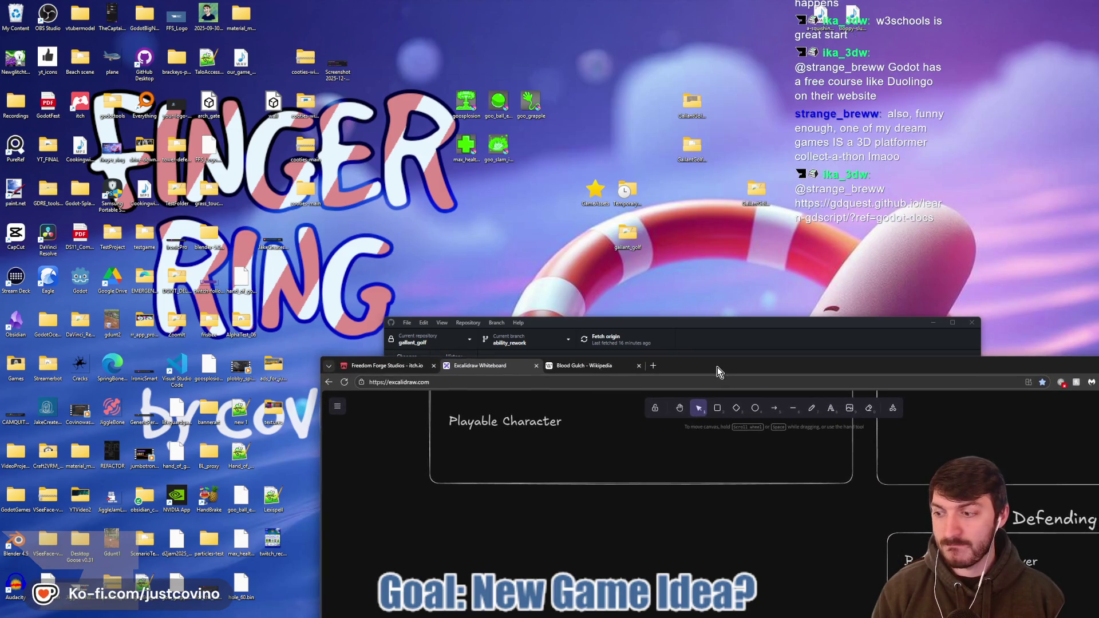
- Move grass_touching_simulator into Streamerbot and place the tower_defense folder at the desktop's top right
mouse_move(225, 197)
left_mouse_down()
mouse_move(161, 292)
mouse_move(34, 371)
mouse_move(59, 373)
mouse_move(51, 504)
left_mouse_up()
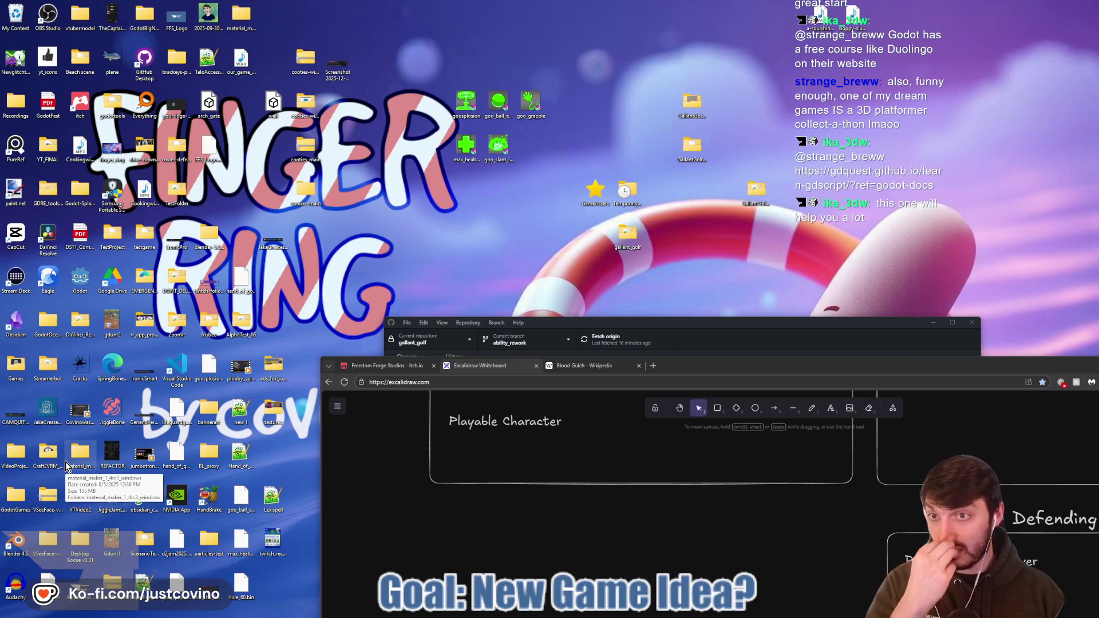
mouse_move(175, 155)
left_mouse_down()
mouse_move(864, 135)
mouse_move(882, 110)
left_mouse_up()
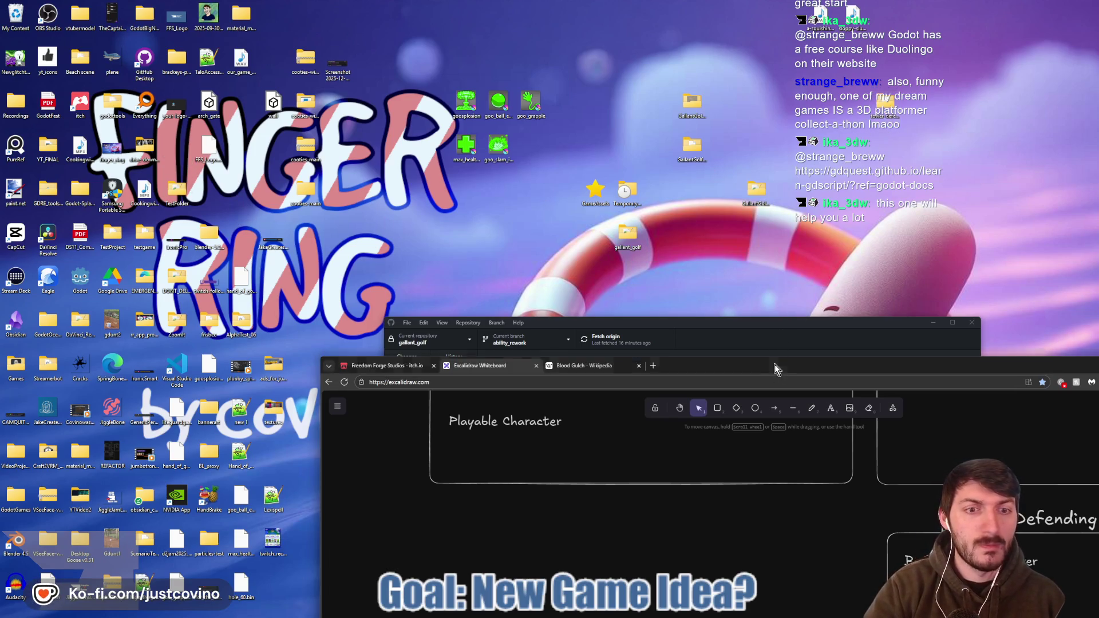
left_click_drag(776, 369, 504, 183)
right_click(895, 132)
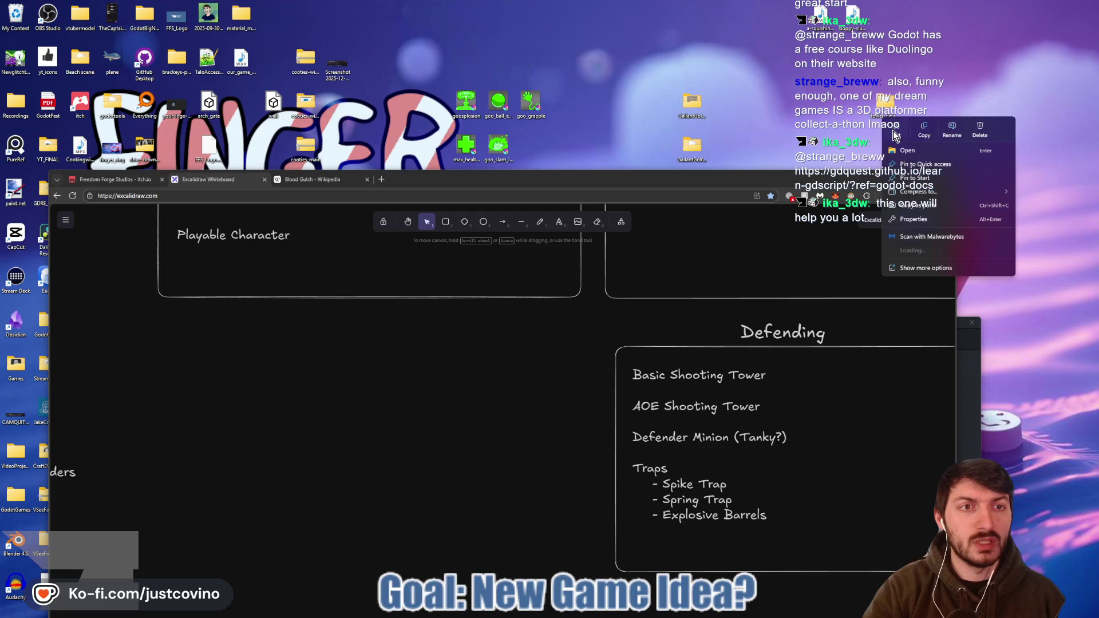
- Rename the tower_defense desktop folder to ctf_tower and move the browser window higher
left_click(952, 131)
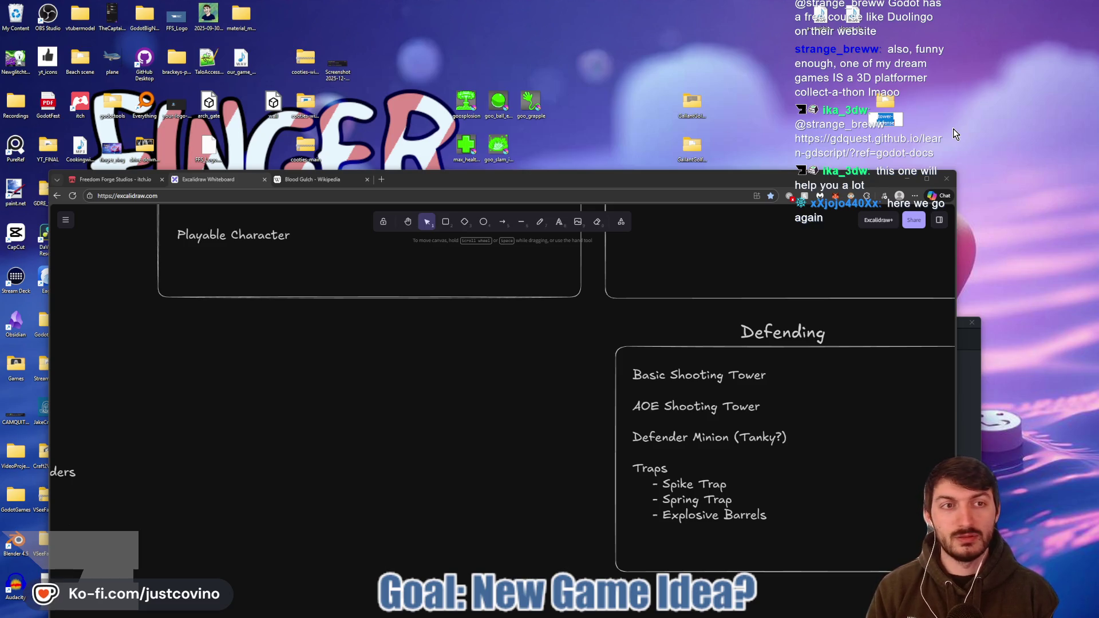
type("project_")
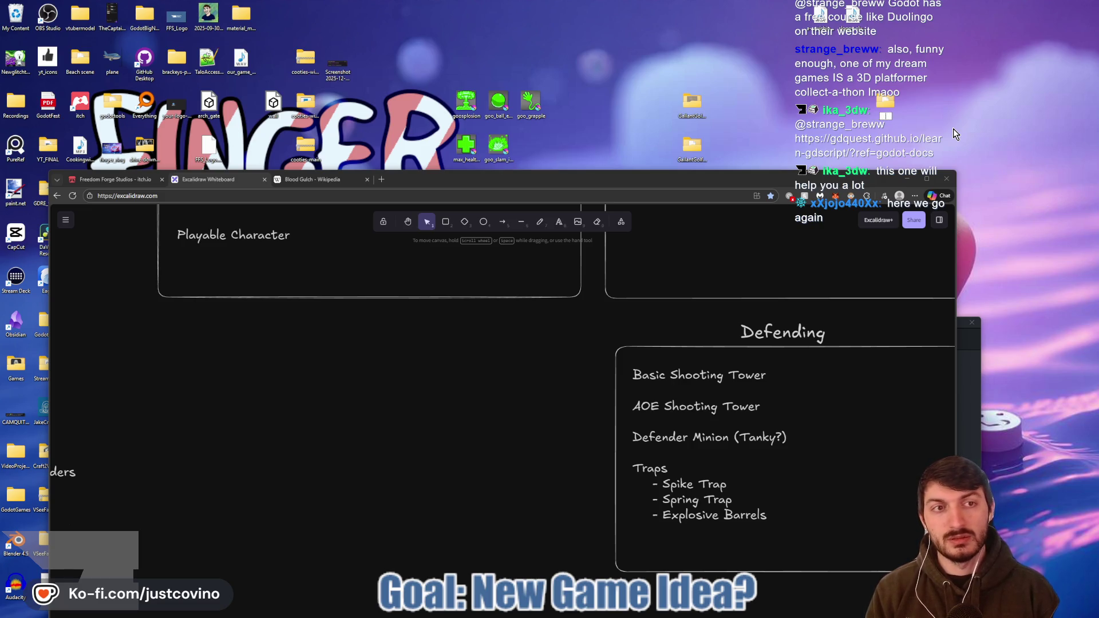
type("_tower")
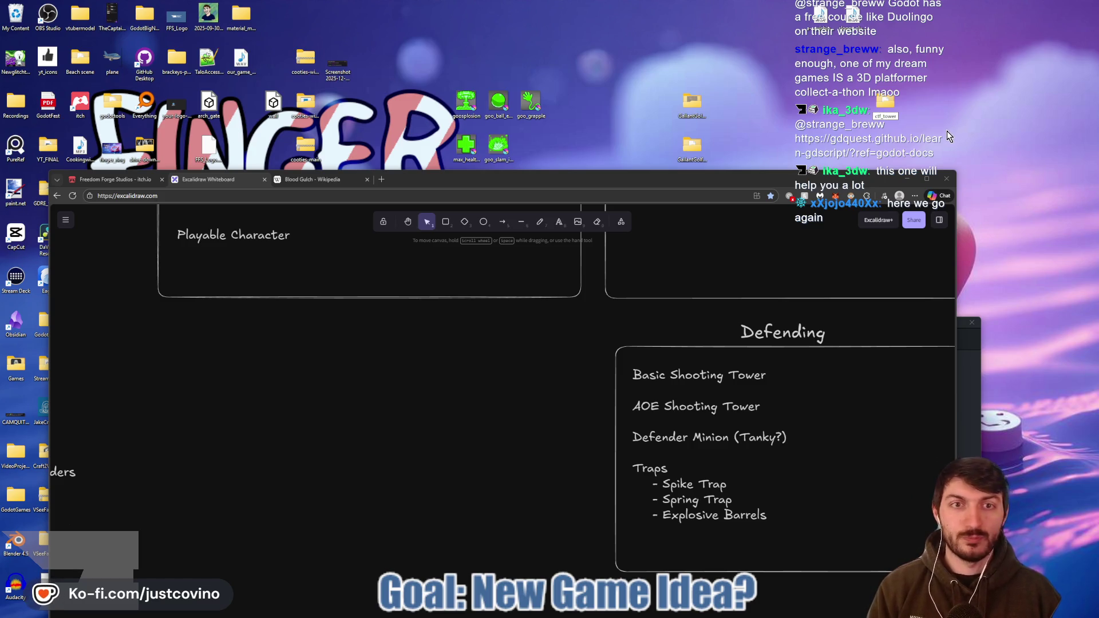
key("Return")
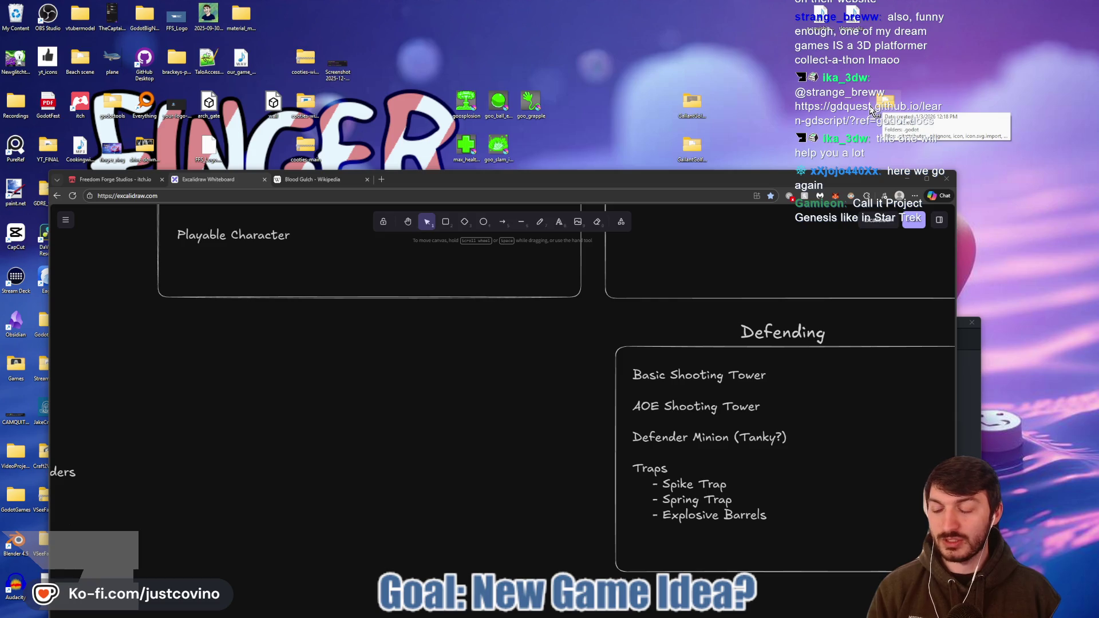
left_click_drag(597, 182, 643, 68)
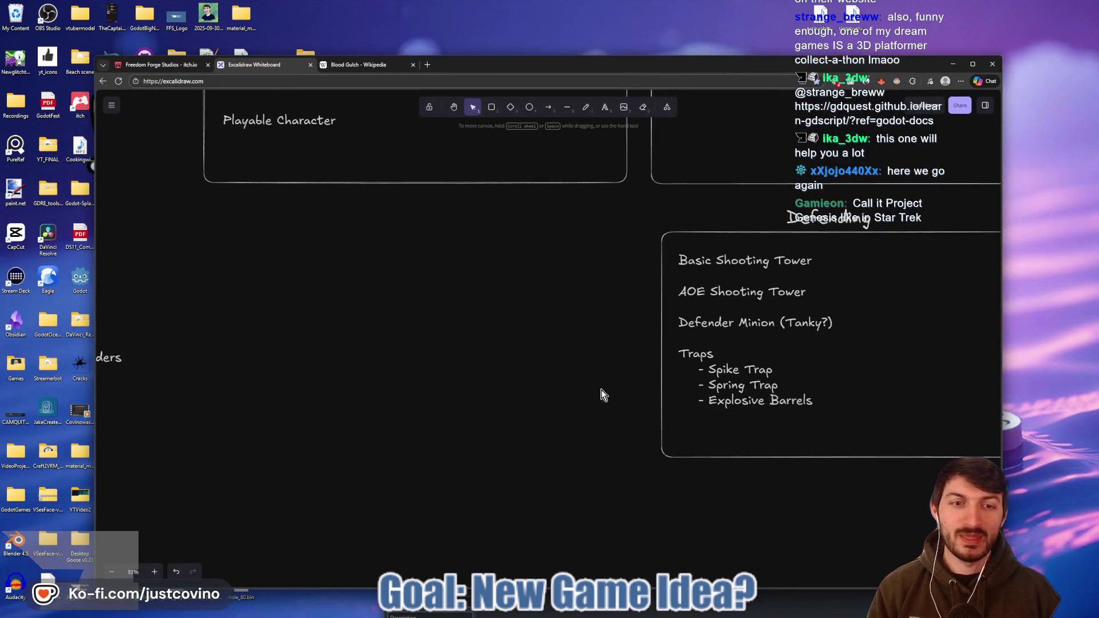
- Launch Godot 4.5.1 and scan the Desktop folder for projects
left_click(633, 613)
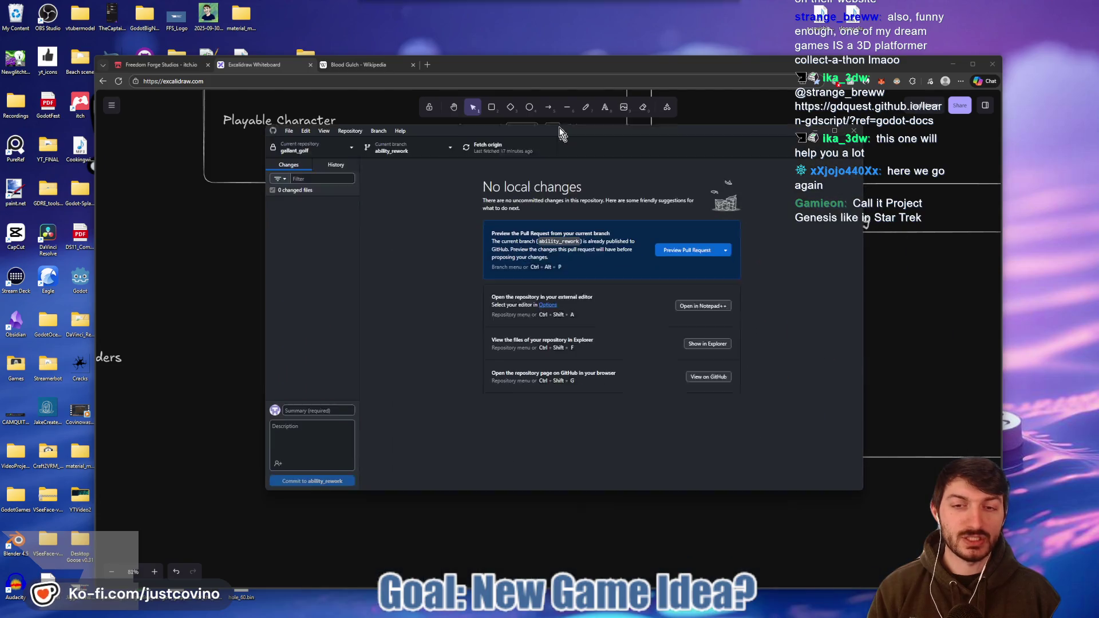
mouse_move(623, 613)
left_click(581, 614)
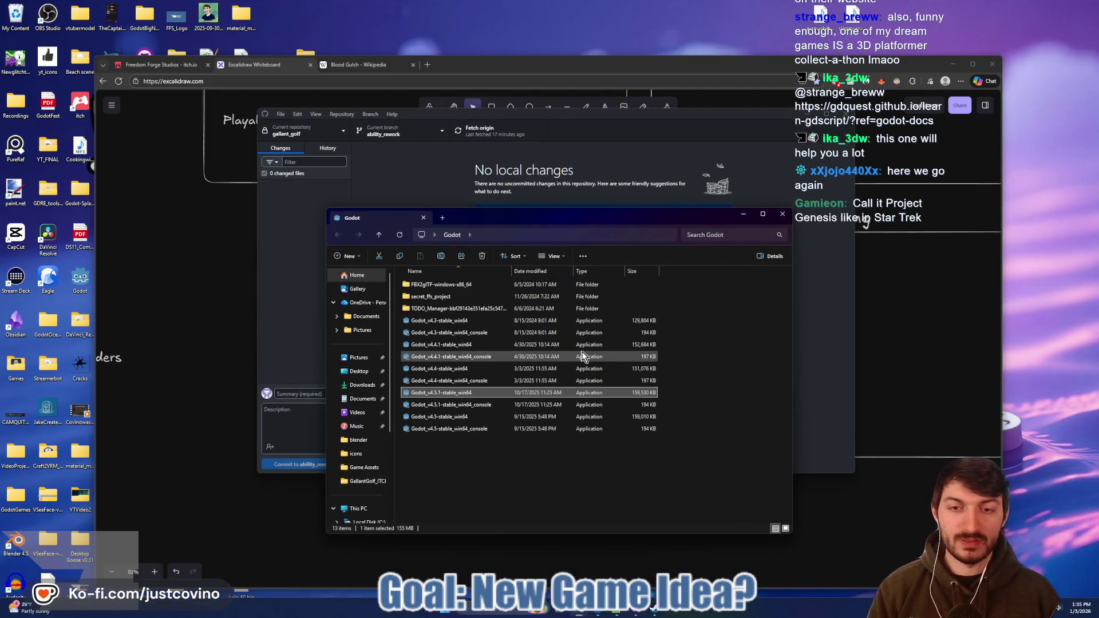
left_click(435, 395)
double_click(432, 394)
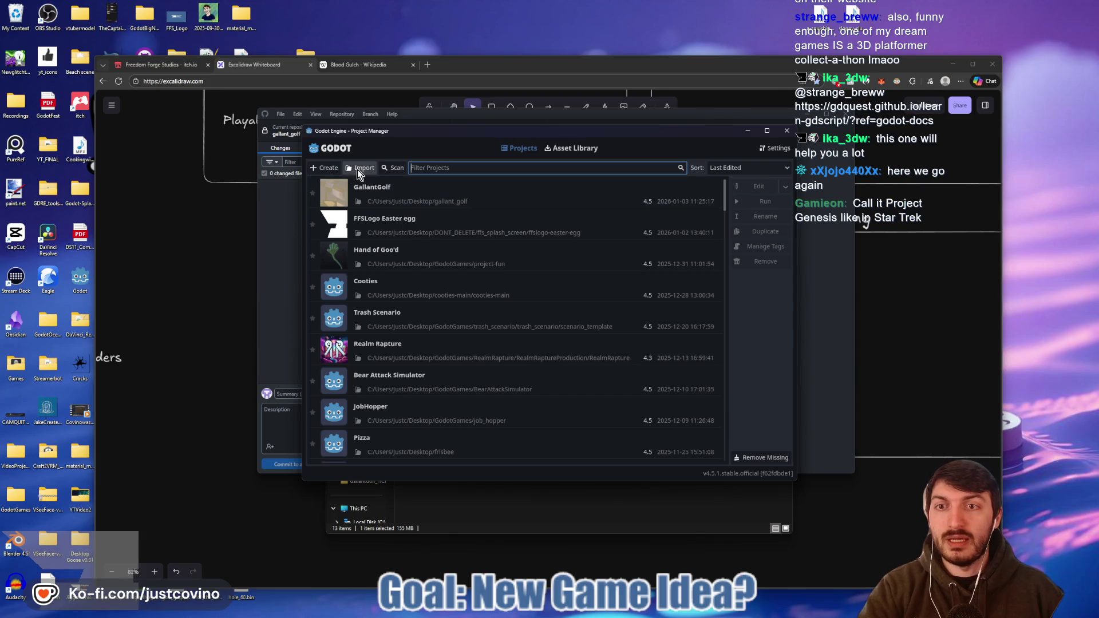
left_click(397, 169)
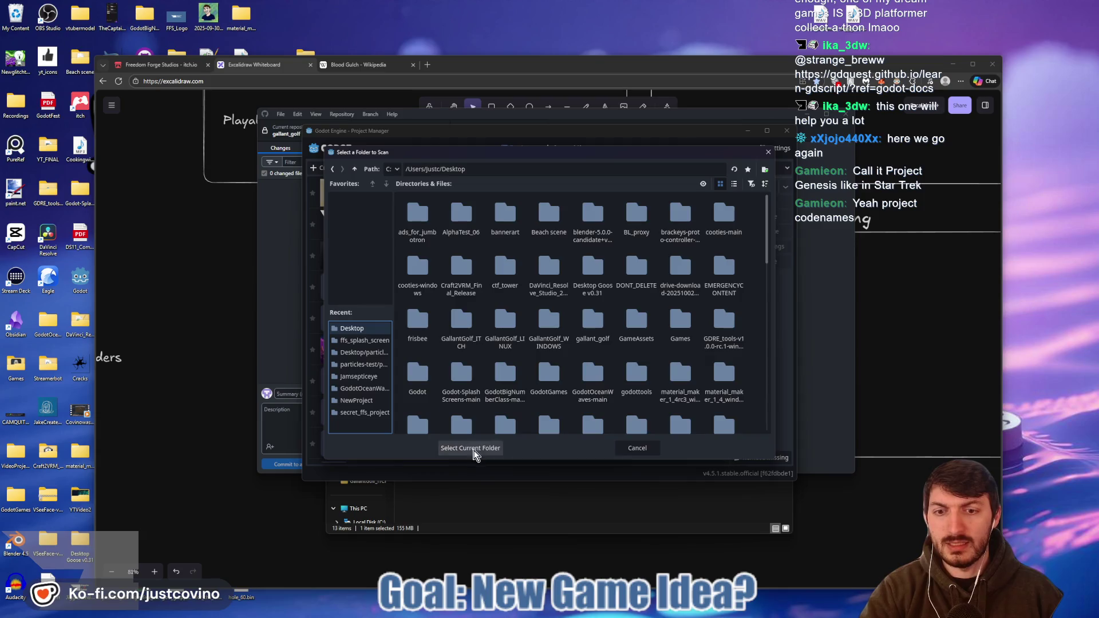
left_click(473, 450)
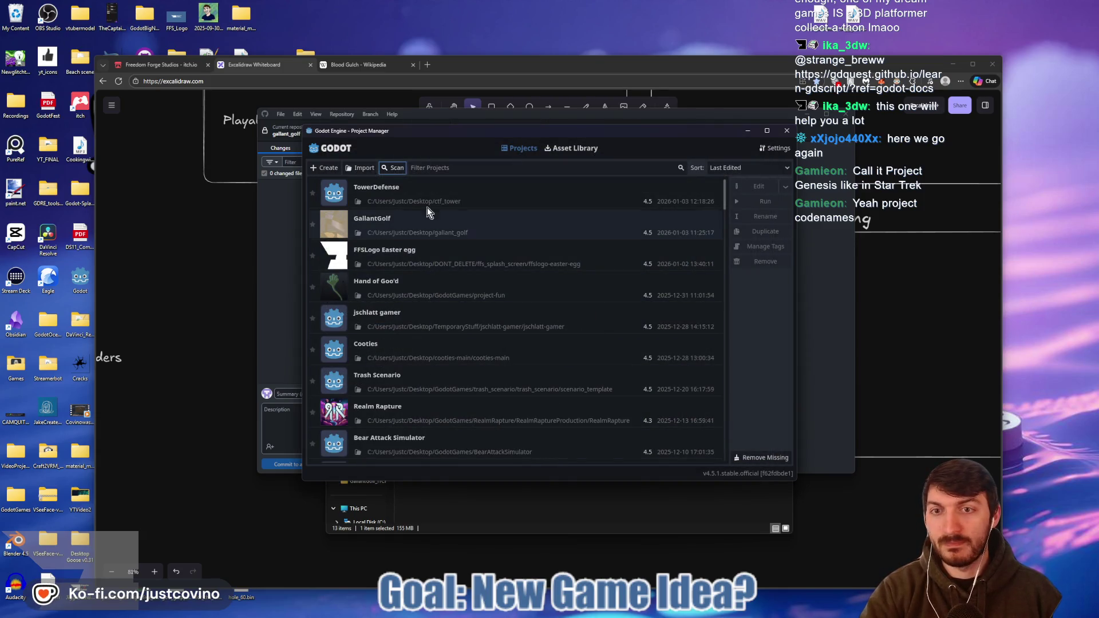
- Rename the TowerDefense project to CTFTower in the Project Manager
left_click(420, 196)
left_click(763, 217)
type("ct")
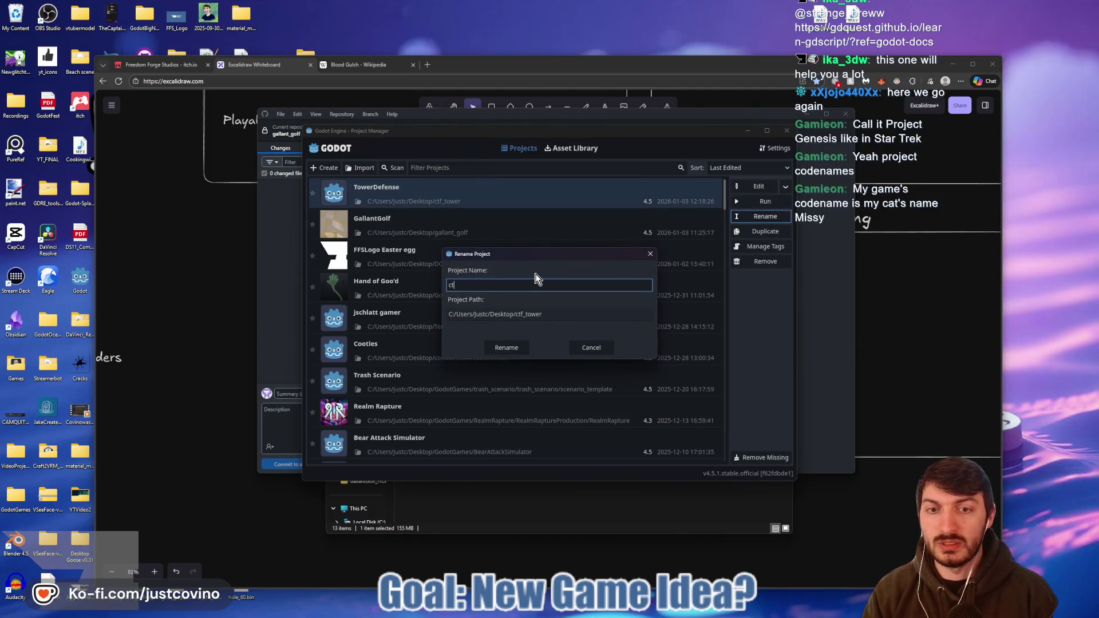
key("BackSpace")
key("BackSpace")
type("C")
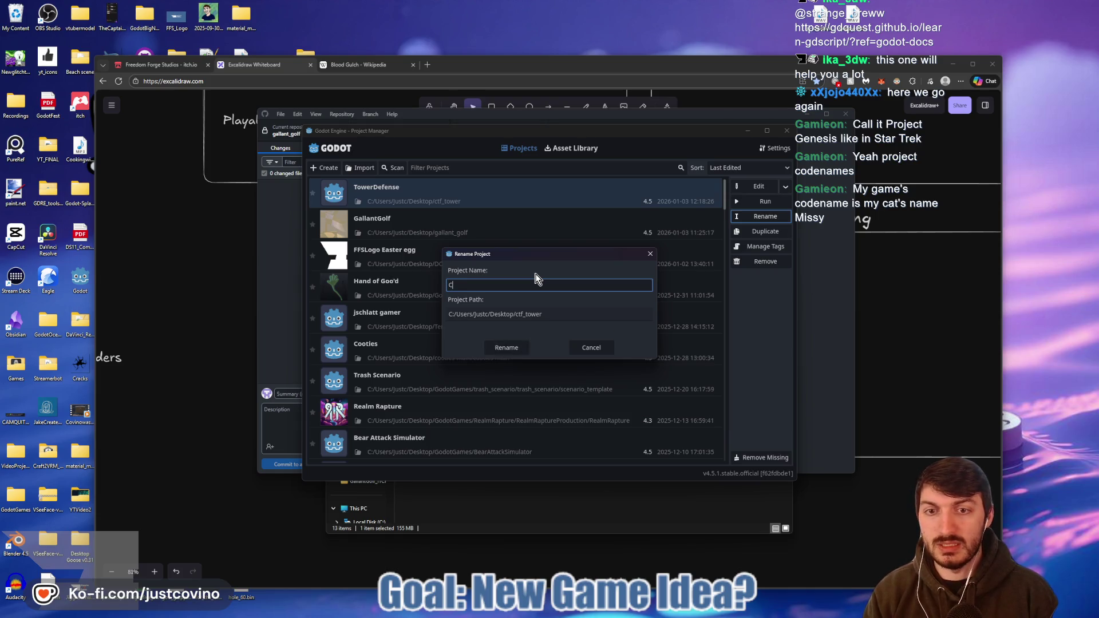
type("TF_T")
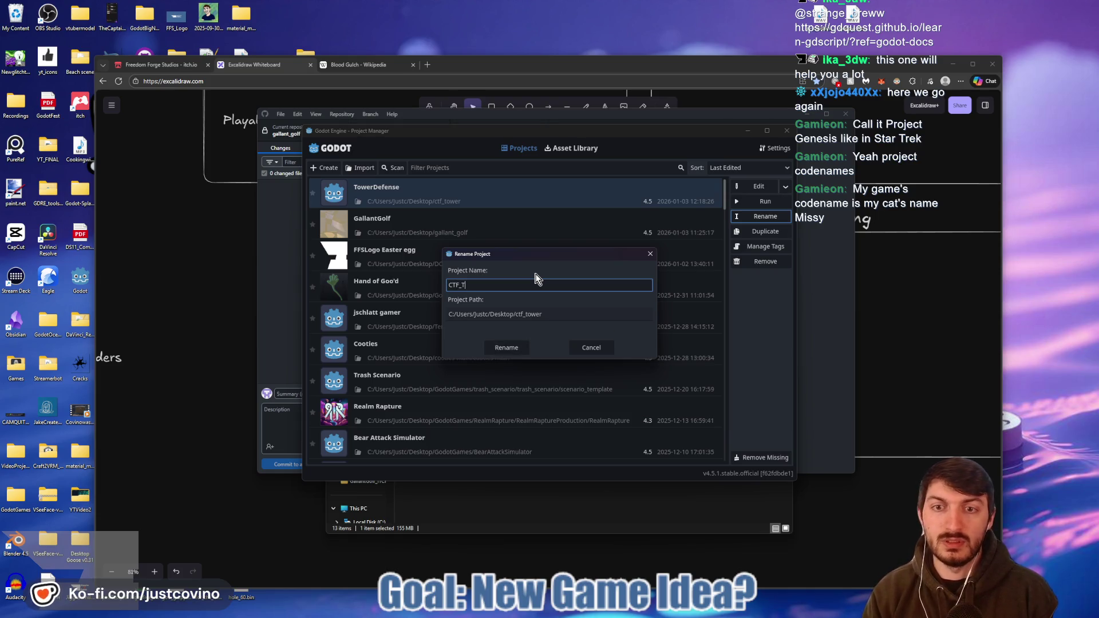
type("ower")
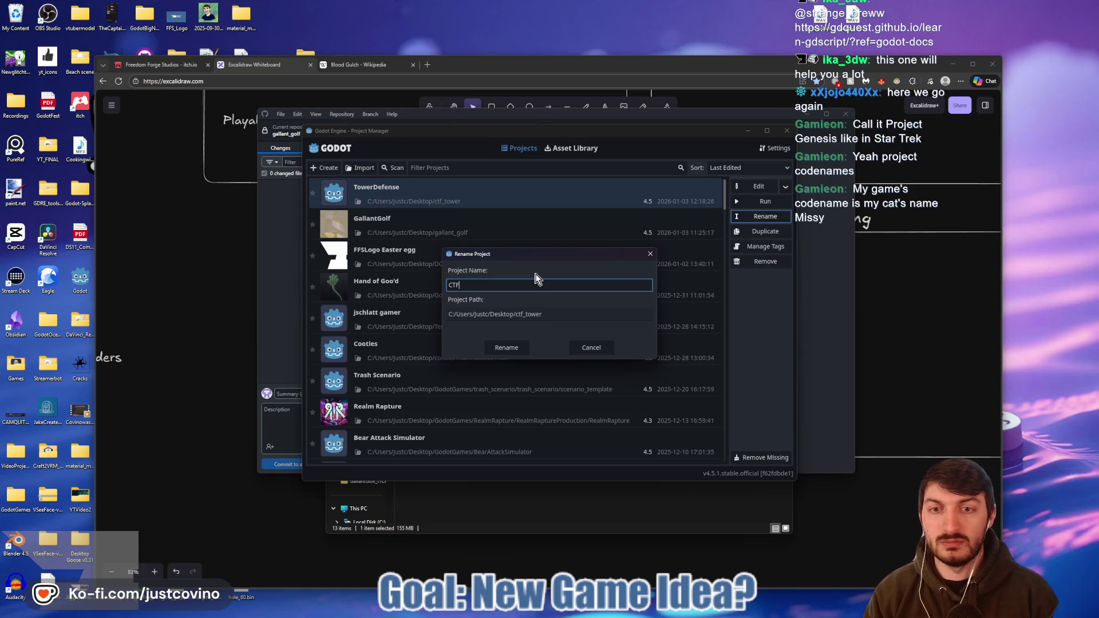
left_click(506, 347)
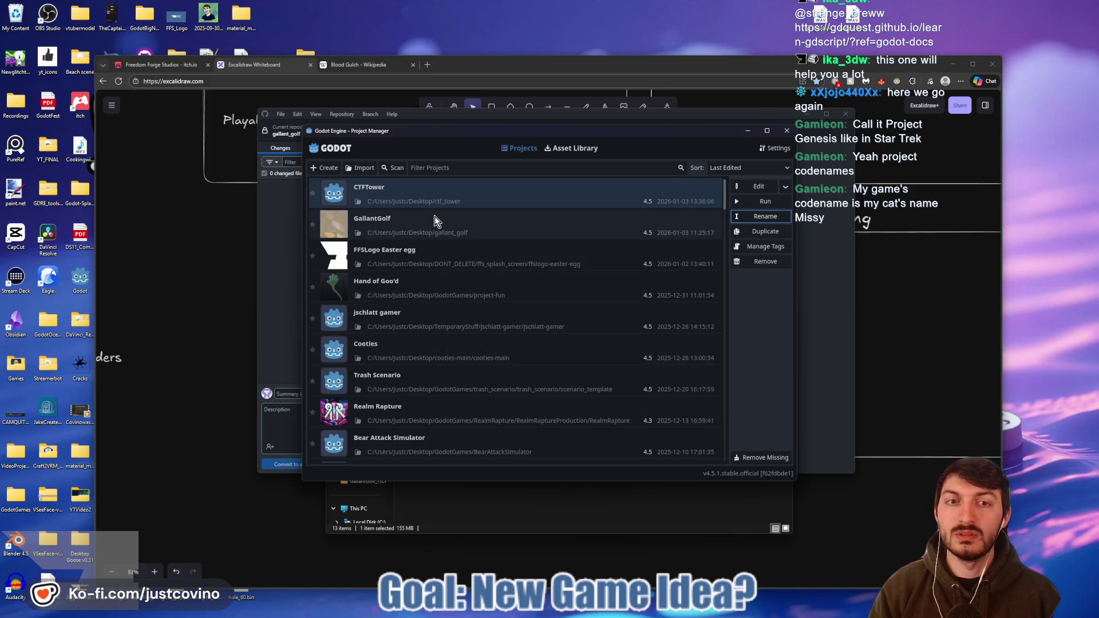
left_click(133, 271)
- In GitHub Desktop, add a local repository pointing at Desktop\ctf_tower
left_click_drag(514, 70, 514, 188)
left_click(462, 123)
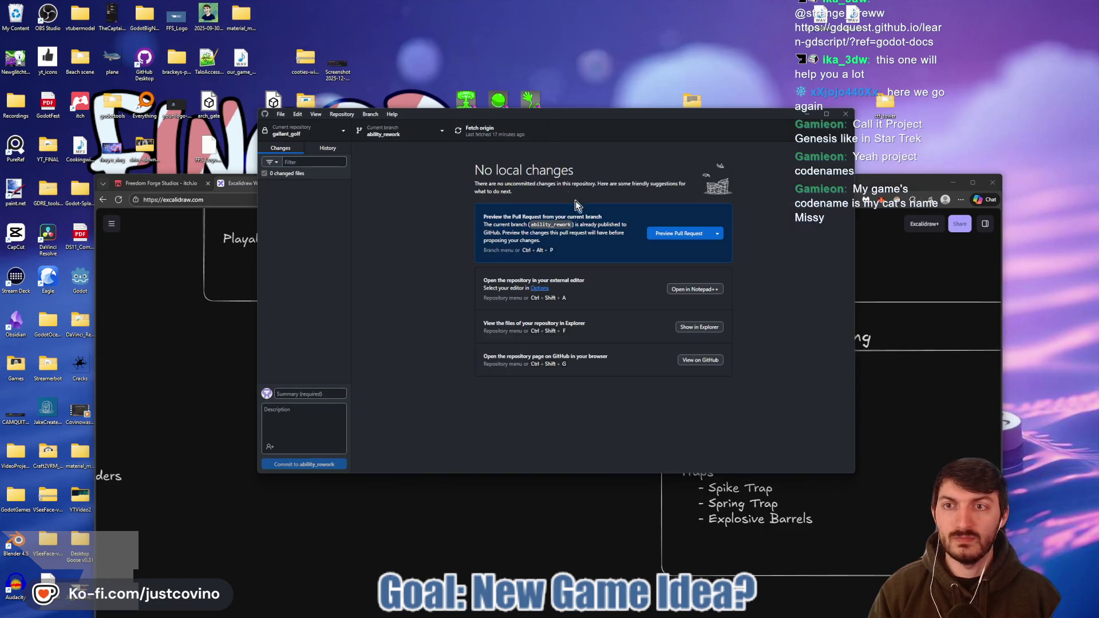
left_click(332, 132)
left_click(336, 154)
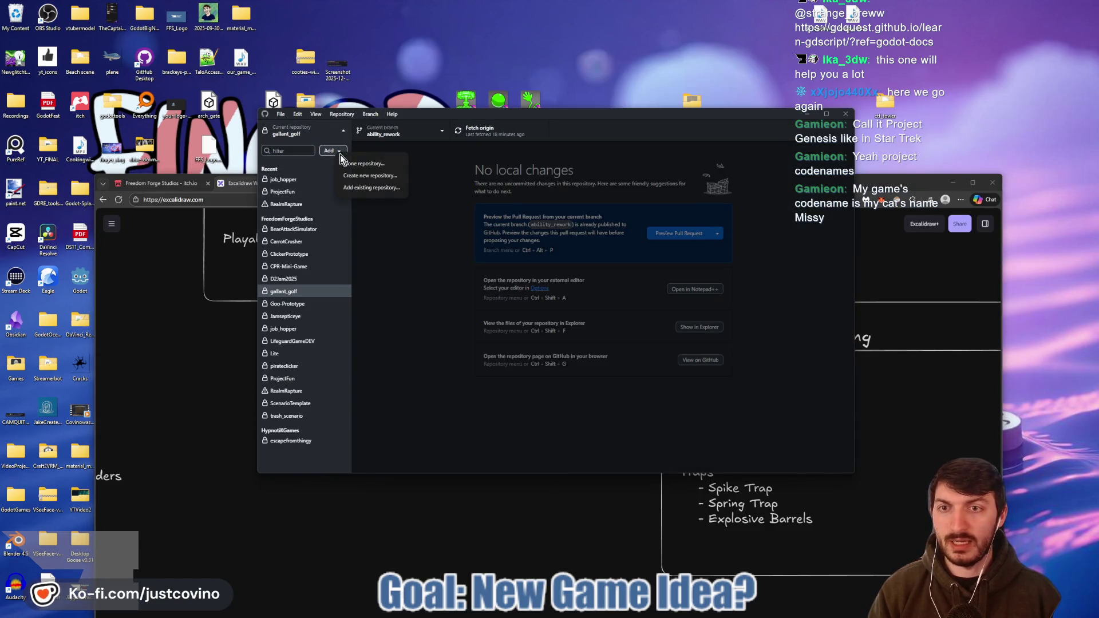
left_click(365, 189)
left_click(629, 293)
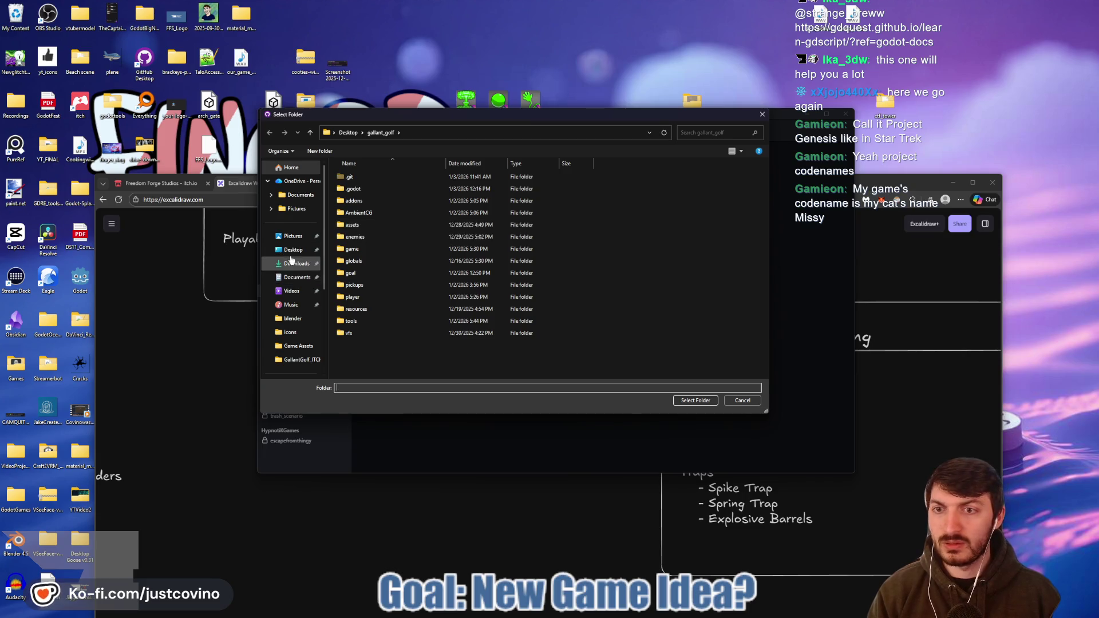
left_click(292, 251)
scroll(472, 269, "down", 5)
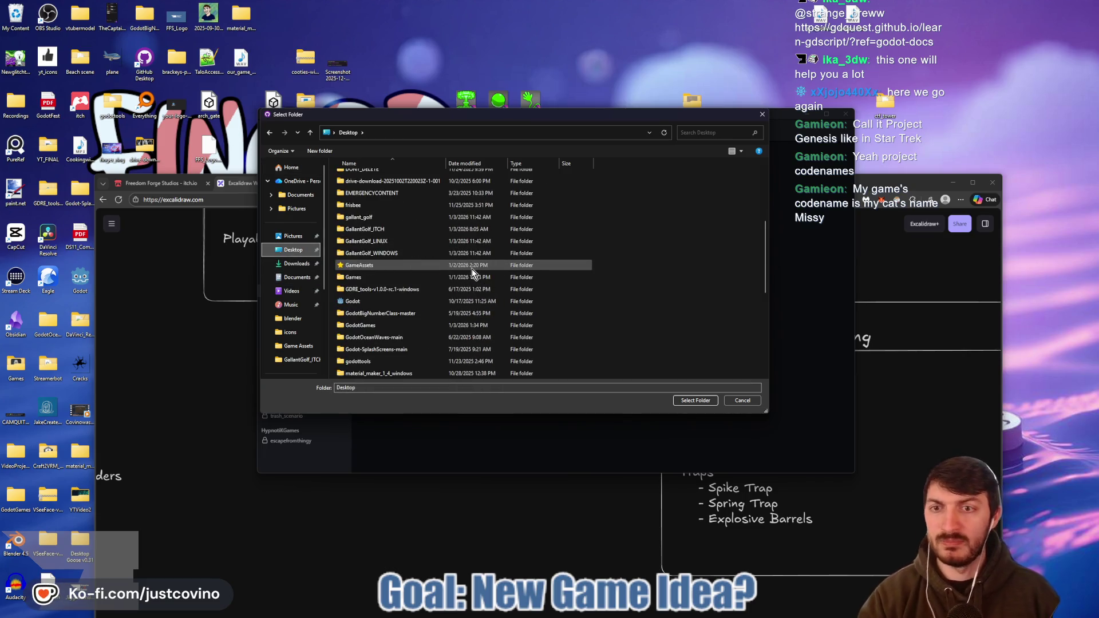
scroll(464, 266, "up", 5)
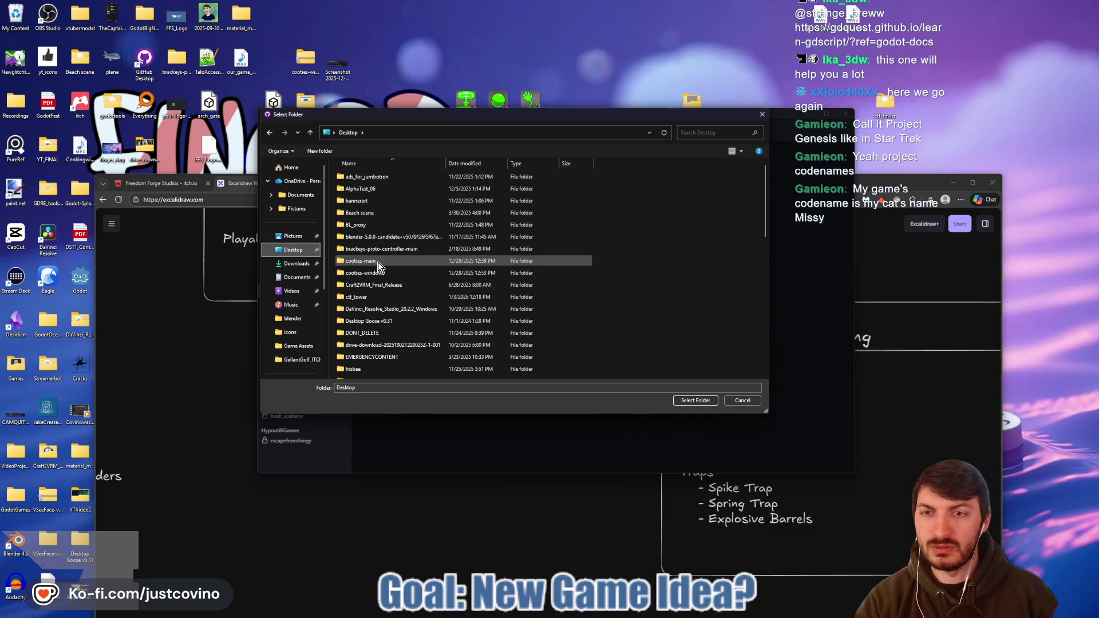
left_click(366, 296)
left_click(687, 402)
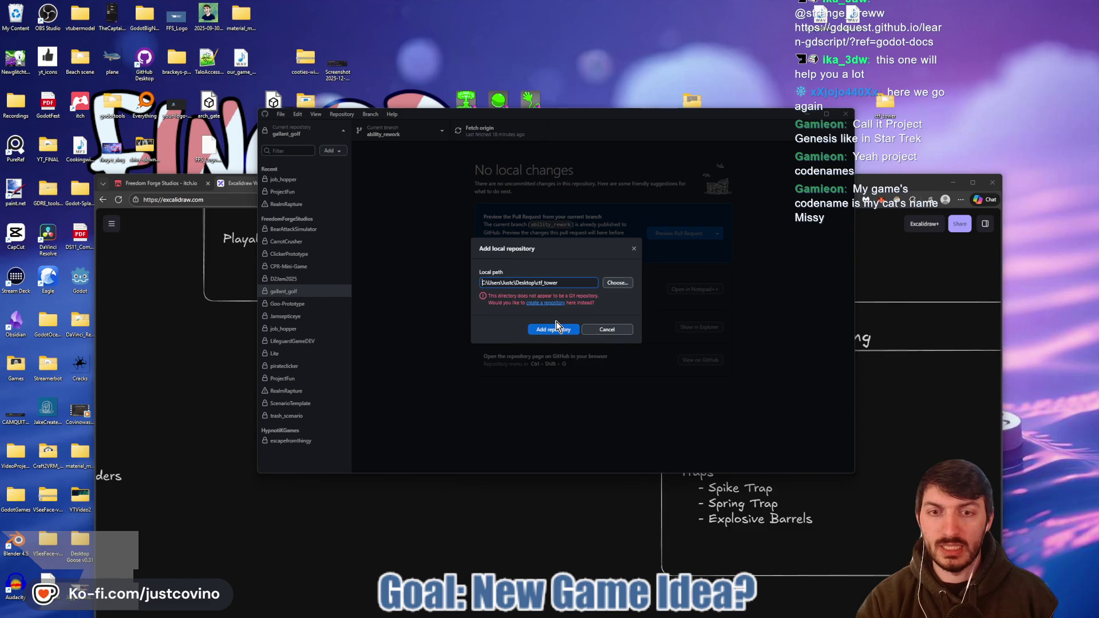
- Create the ctf_tower repository with the Godot gitignore template and no license
left_click(549, 304)
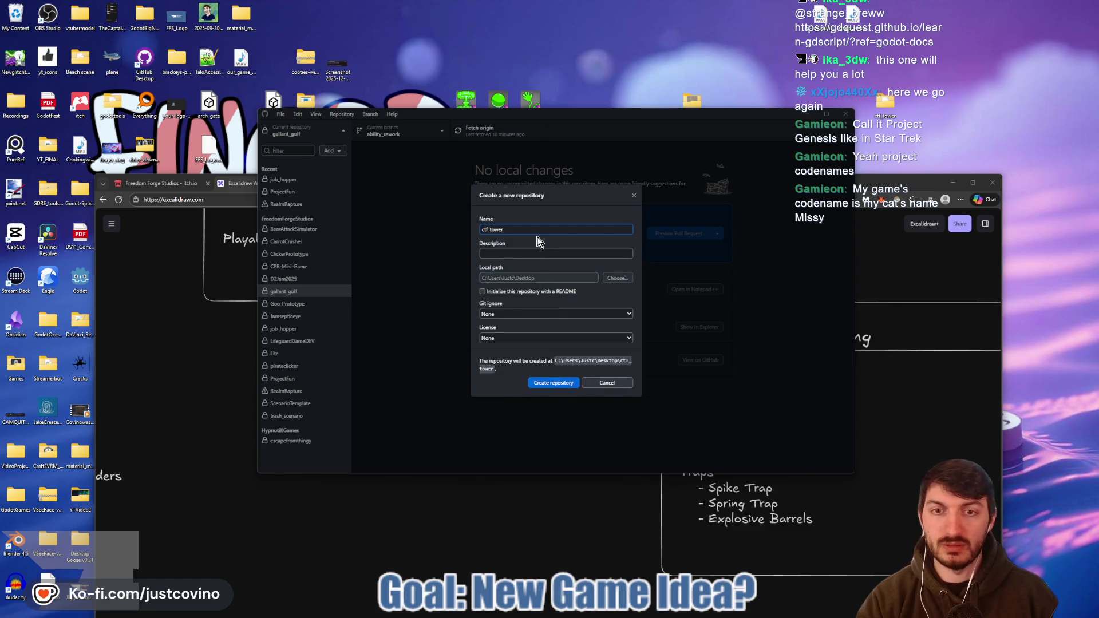
key("BackSpace")
key("BackSpace")
key("BackSpace")
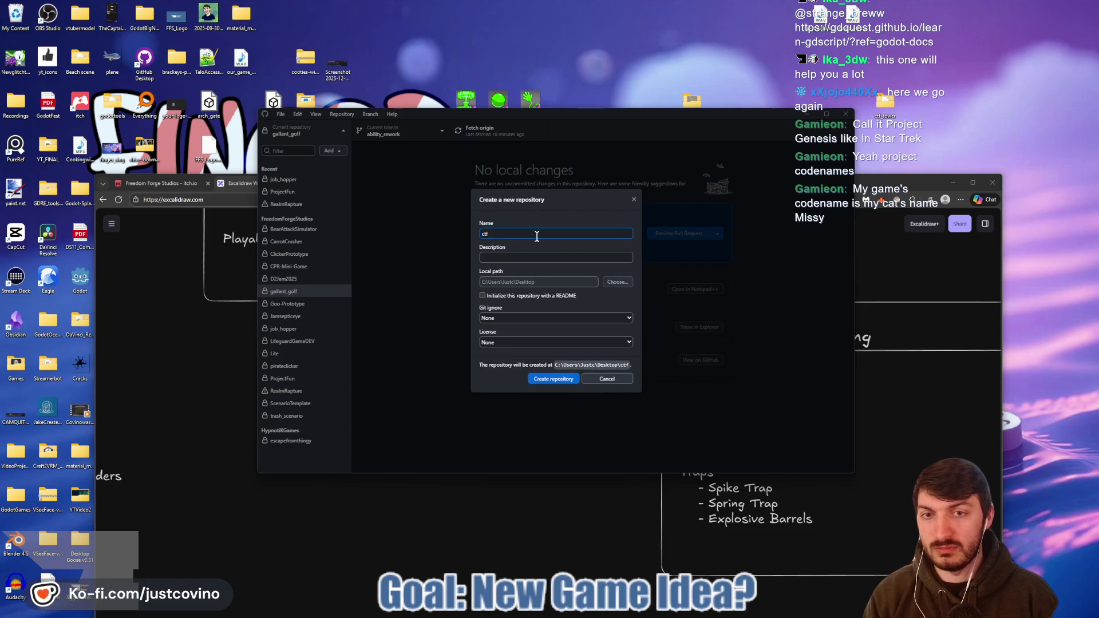
key("ctrl+z")
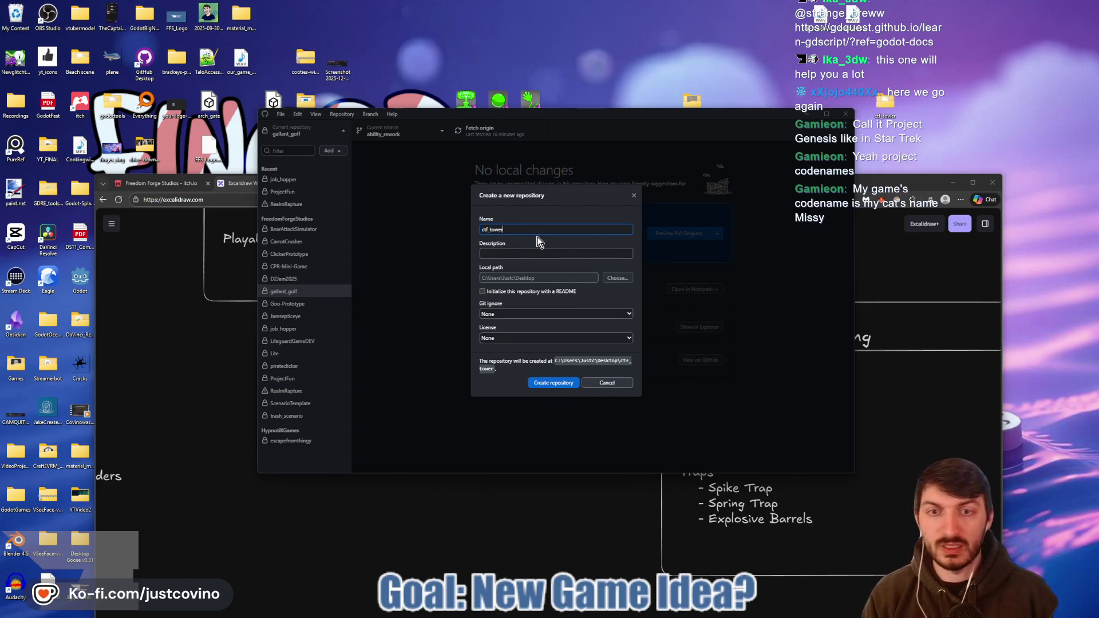
left_click(499, 315)
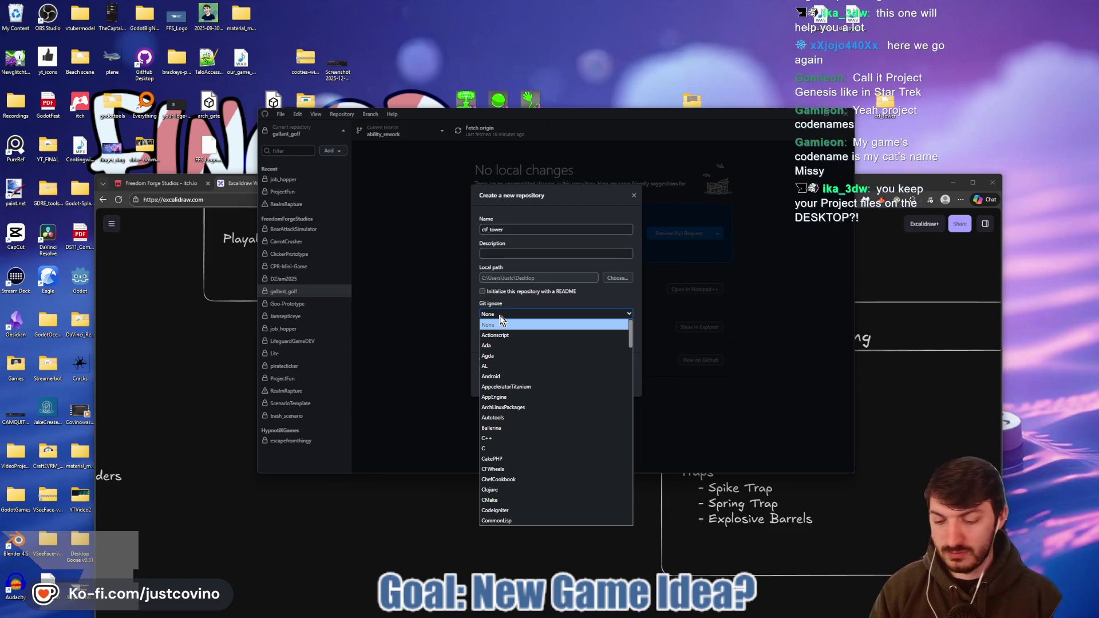
key("g")
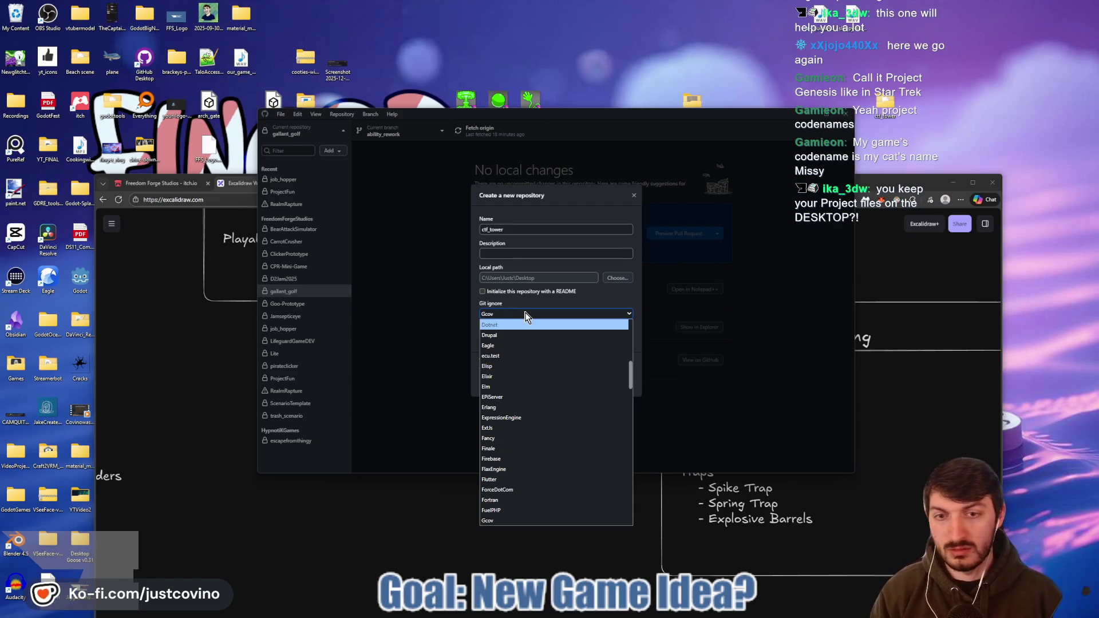
key("Down")
key("Down")
key("Down")
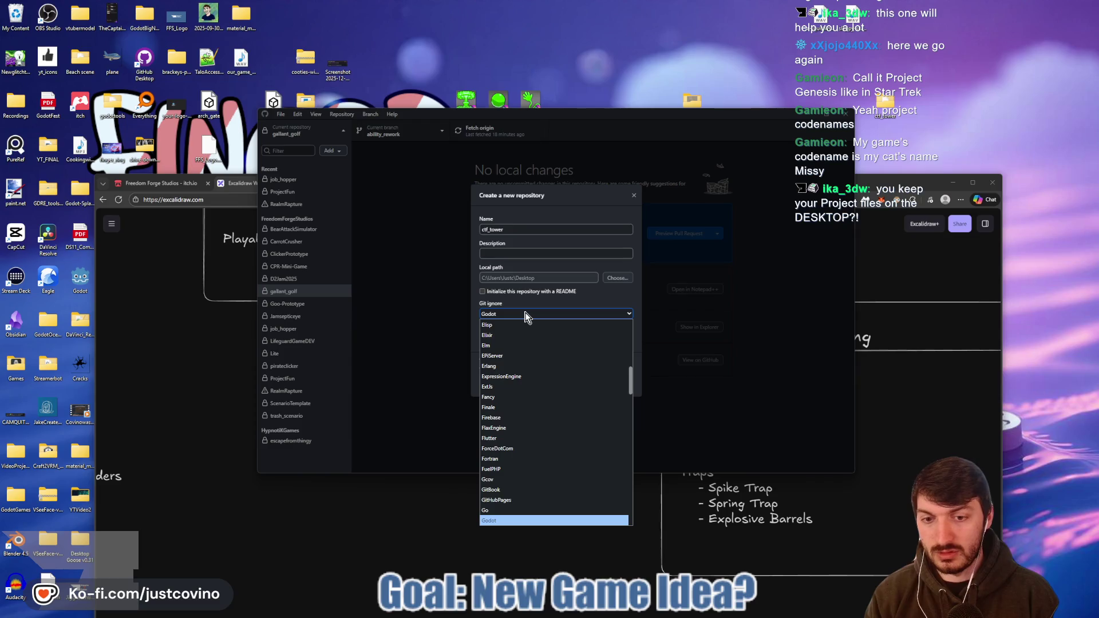
left_click(504, 521)
left_click(533, 338)
left_click(532, 343)
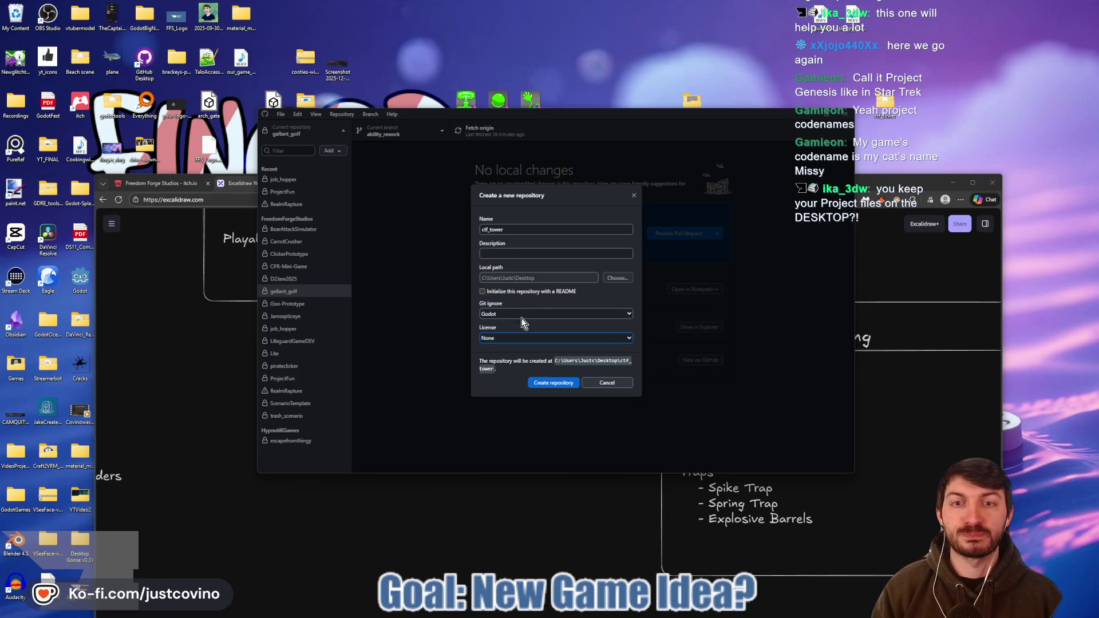
left_click(549, 384)
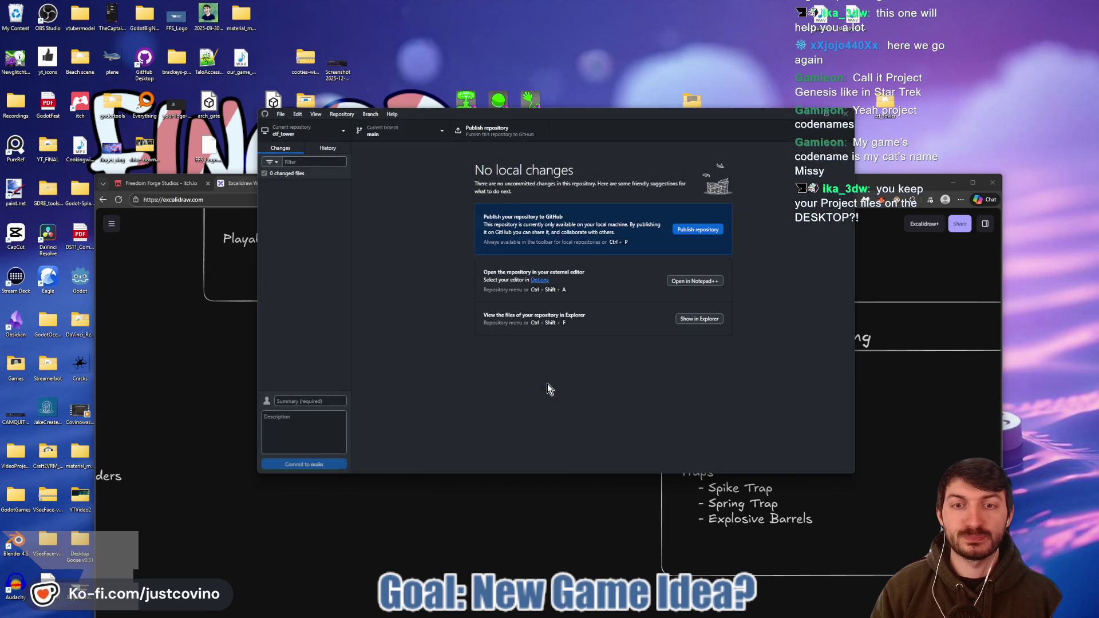
- Publish the ctf_tower repository to GitHub under the studio's organization
left_click(694, 229)
left_click(561, 329)
left_click(494, 350)
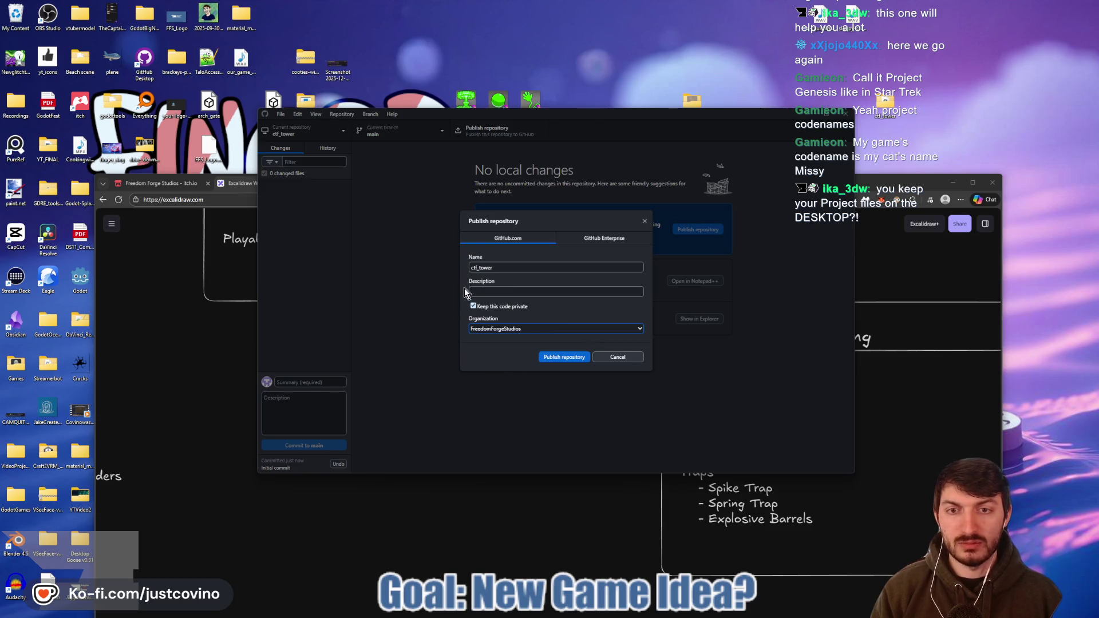
left_click(563, 357)
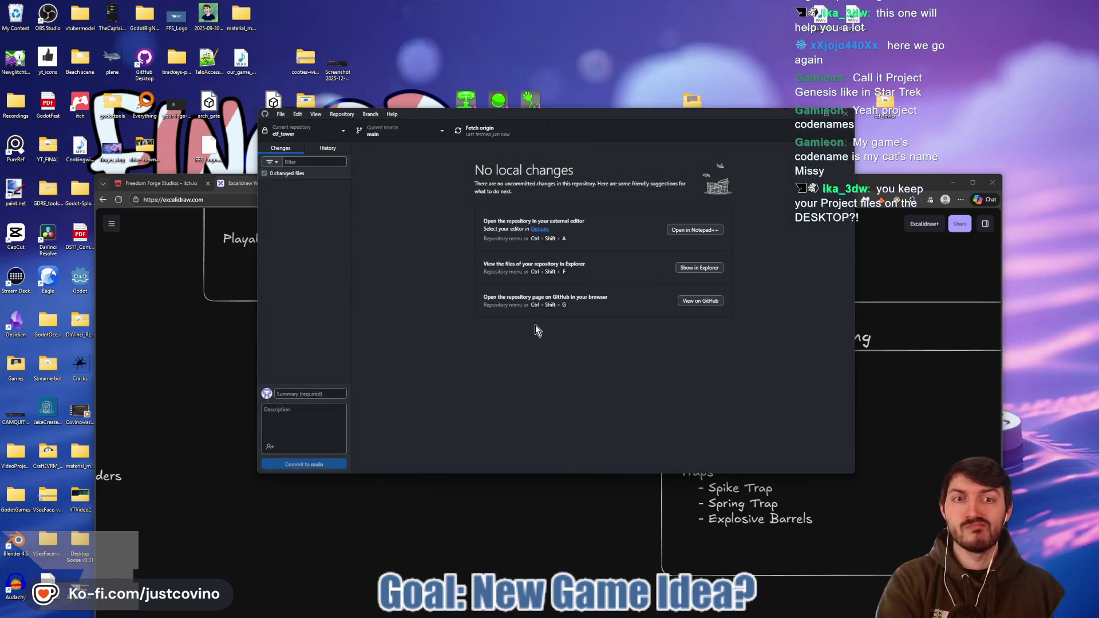
- Open the CTFTower project from the Godot Project Manager
left_click(555, 544)
mouse_move(607, 613)
left_click(657, 611)
double_click(432, 200)
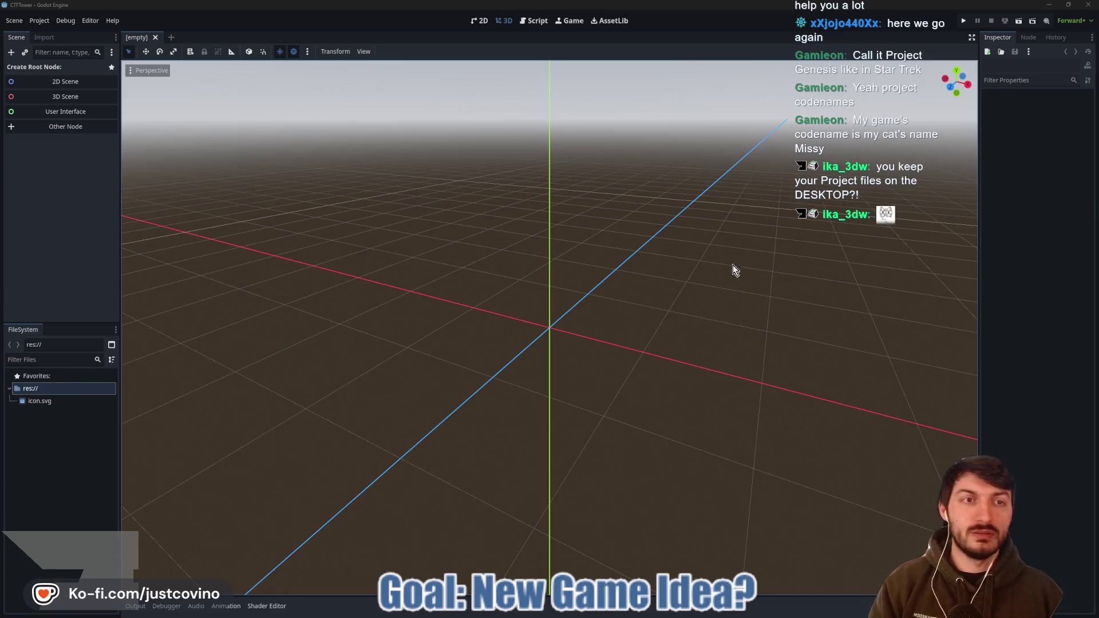
- Arrange Desktop\ctf_tower and a second Desktop Explorer window side by side
left_click(570, 611)
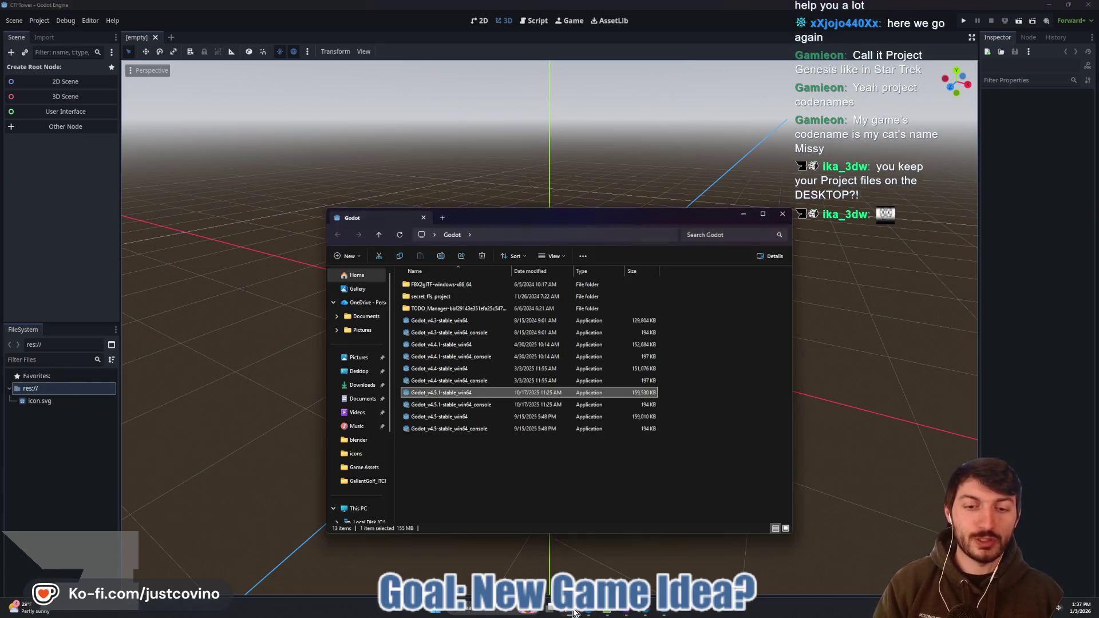
left_click(359, 371)
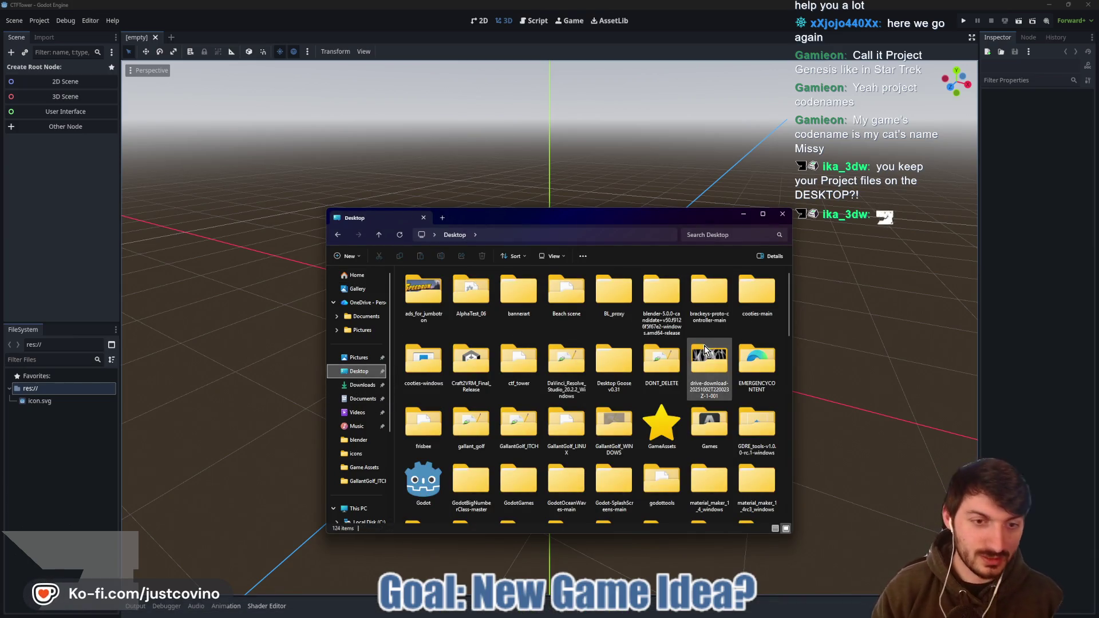
double_click(519, 360)
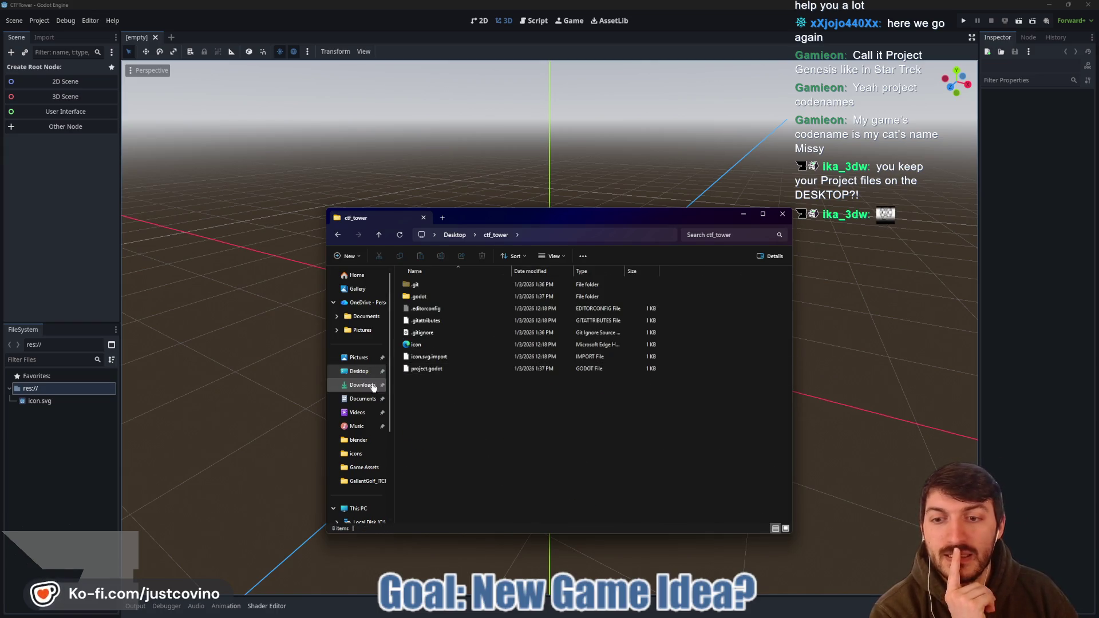
right_click(348, 371)
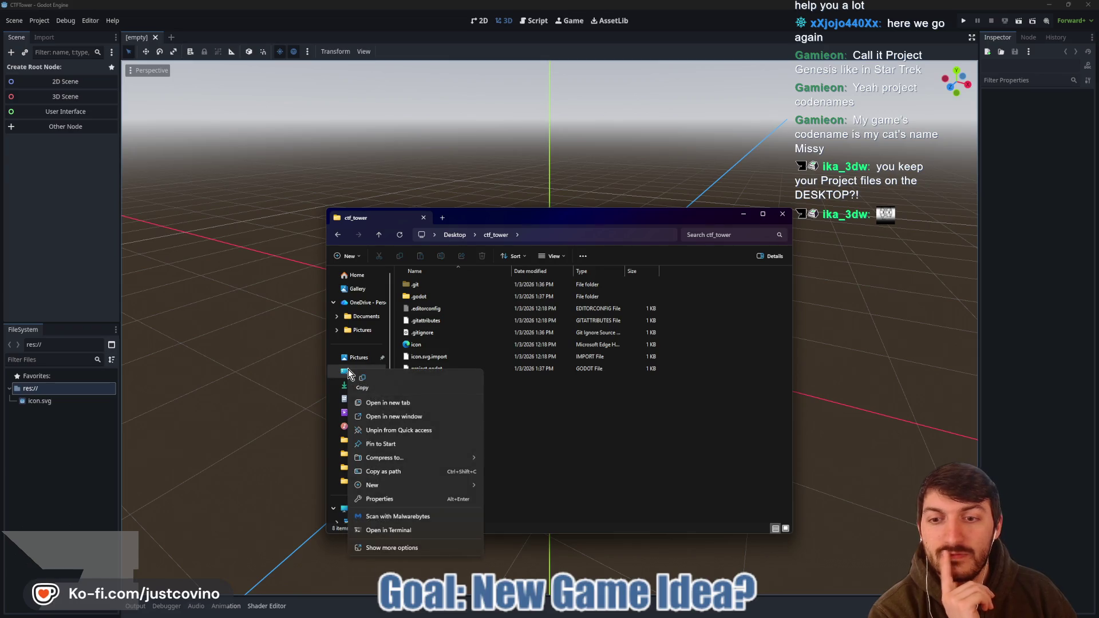
left_click(382, 417)
left_click_drag(522, 225, 253, 179)
left_click(545, 216)
left_click_drag(595, 223, 727, 183)
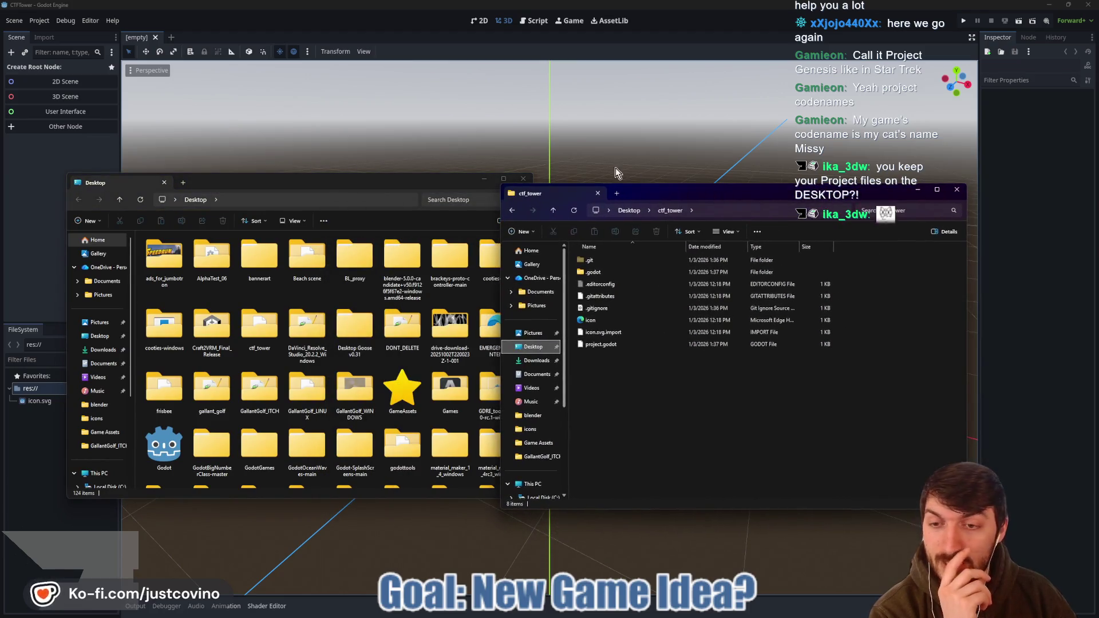
left_click(396, 184)
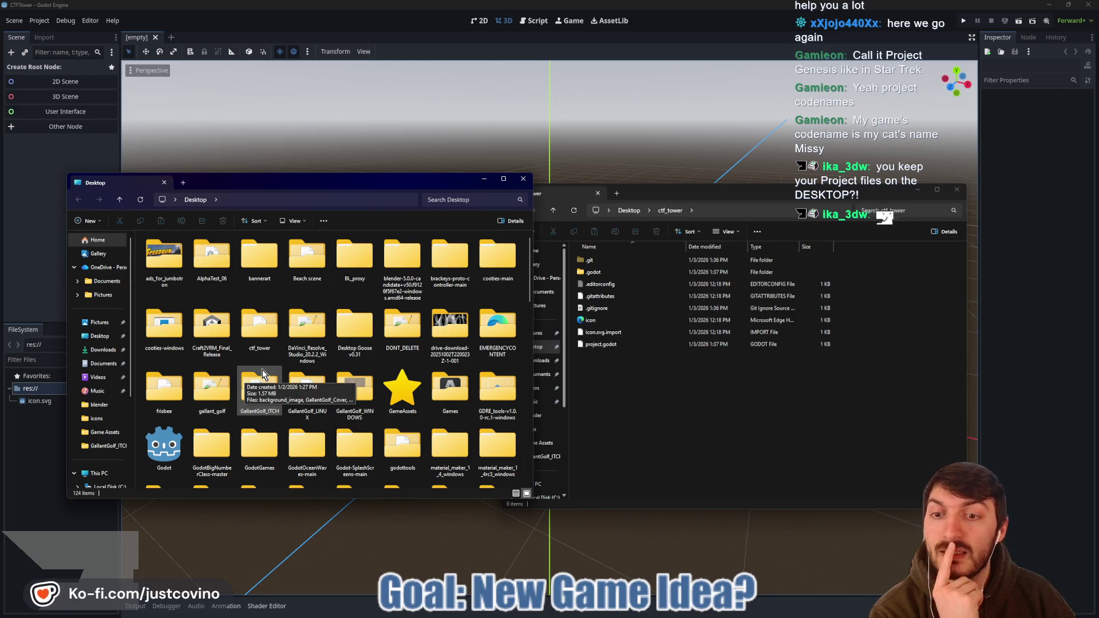
- Copy the tools folder from godottools and paste it into ctf_tower
scroll(231, 334, "down", 2)
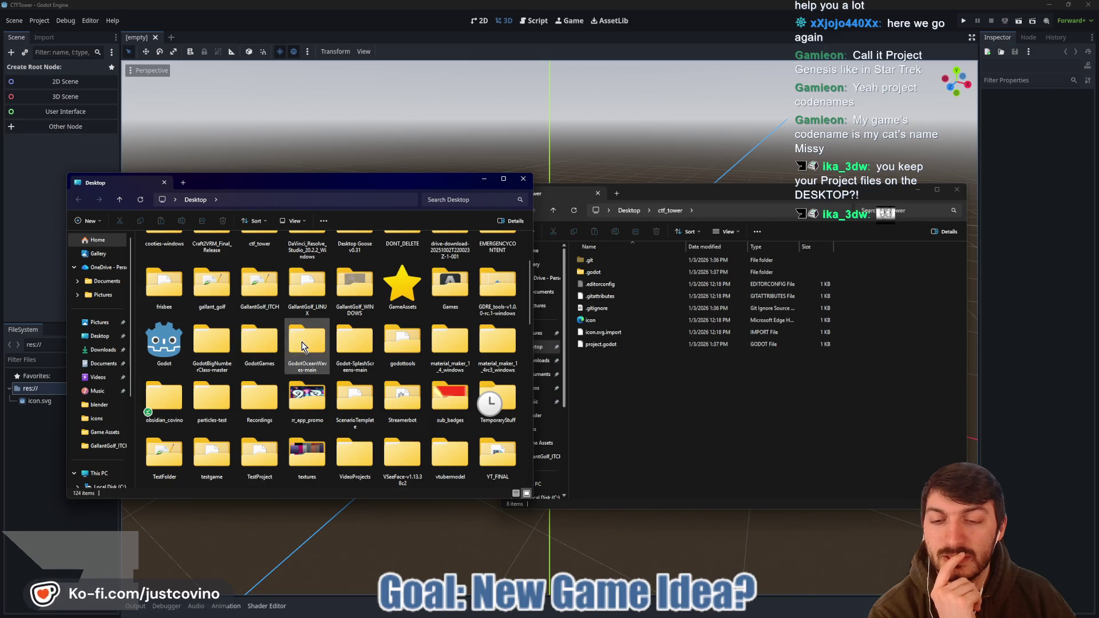
double_click(395, 344)
left_click(173, 282)
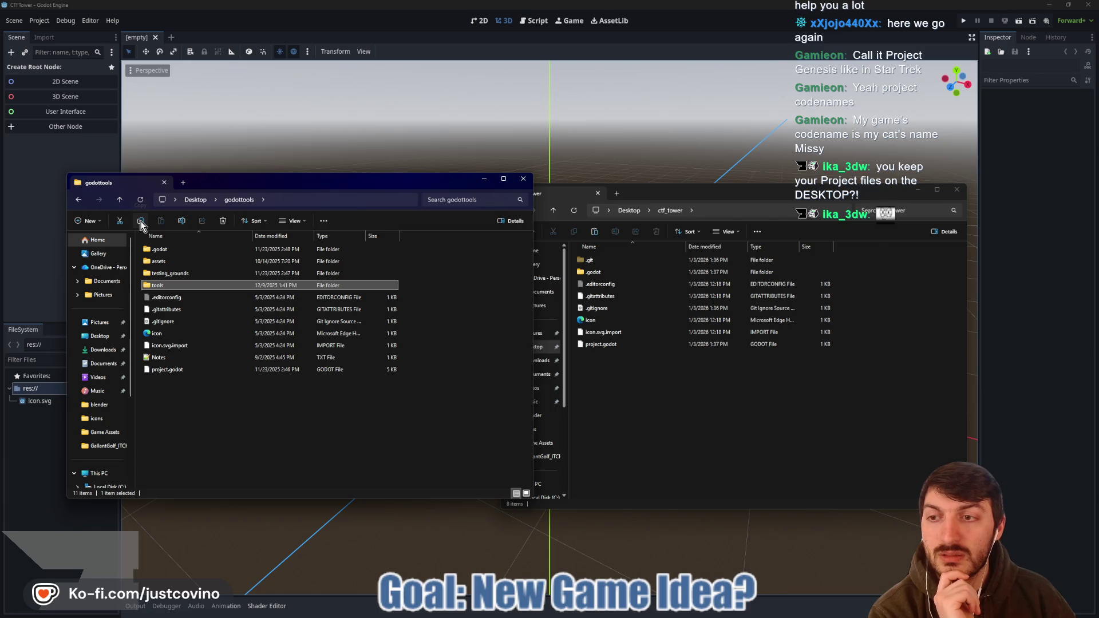
left_click(679, 448)
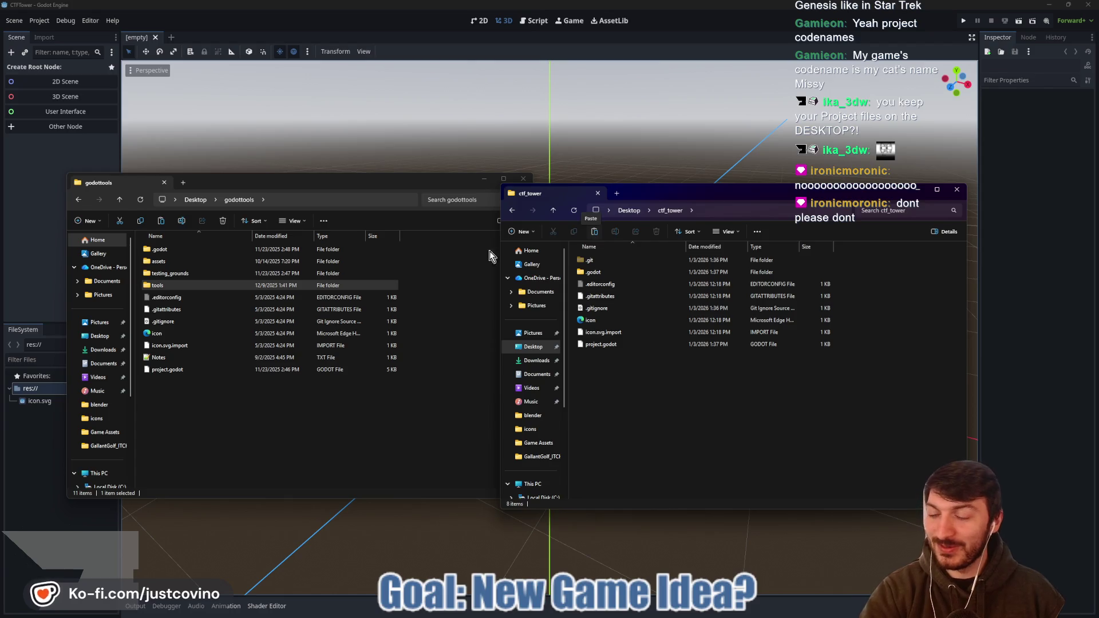
double_click(167, 286)
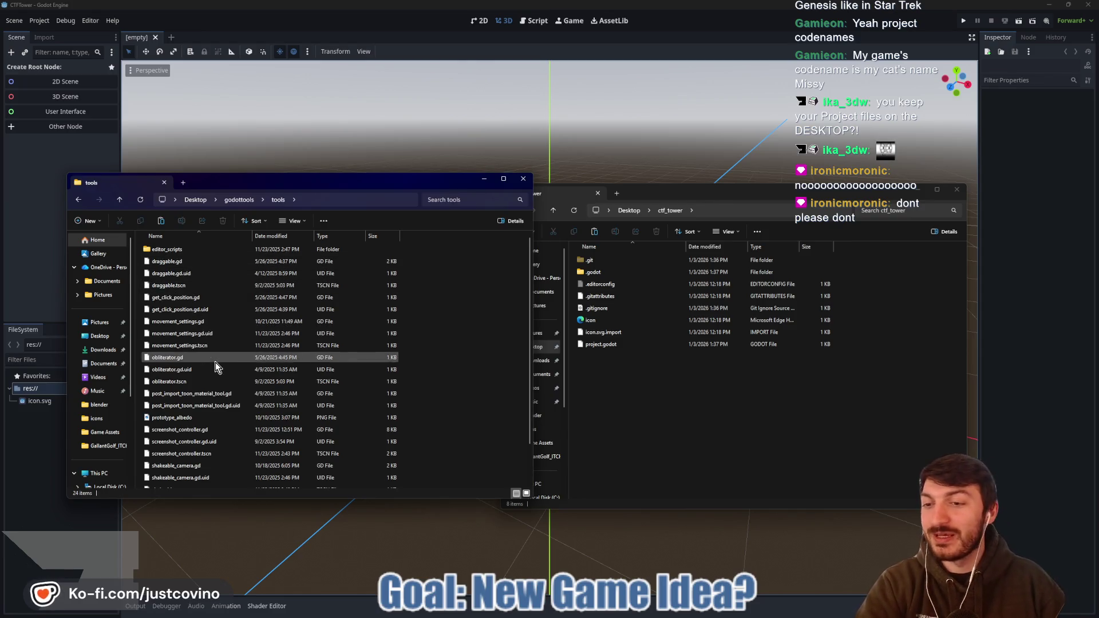
scroll(216, 361, "down", 2)
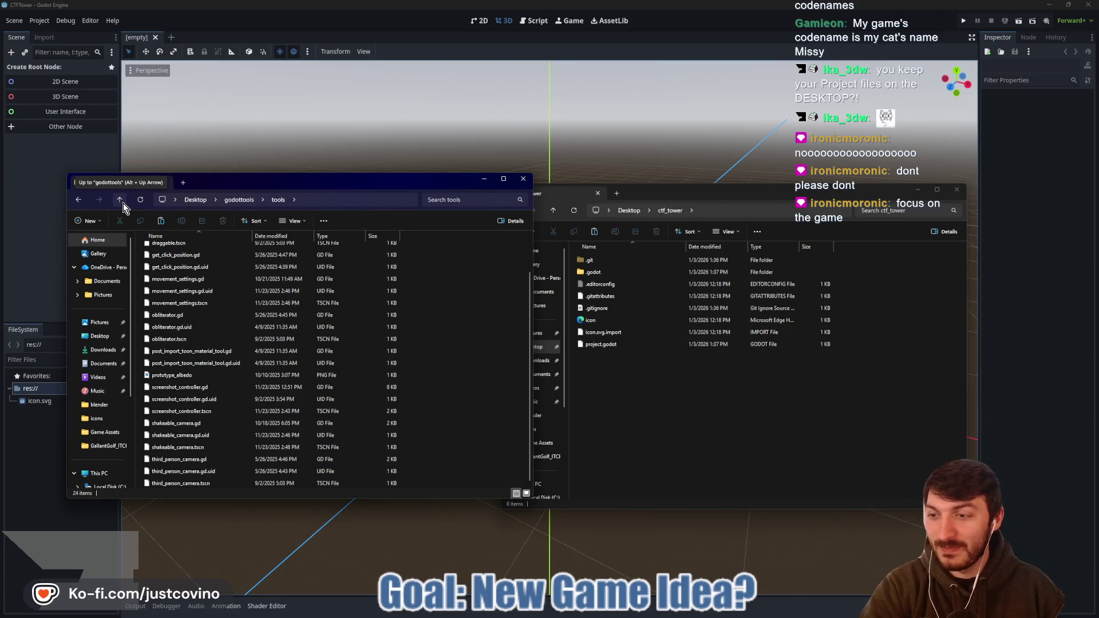
left_click(120, 200)
left_click(737, 438)
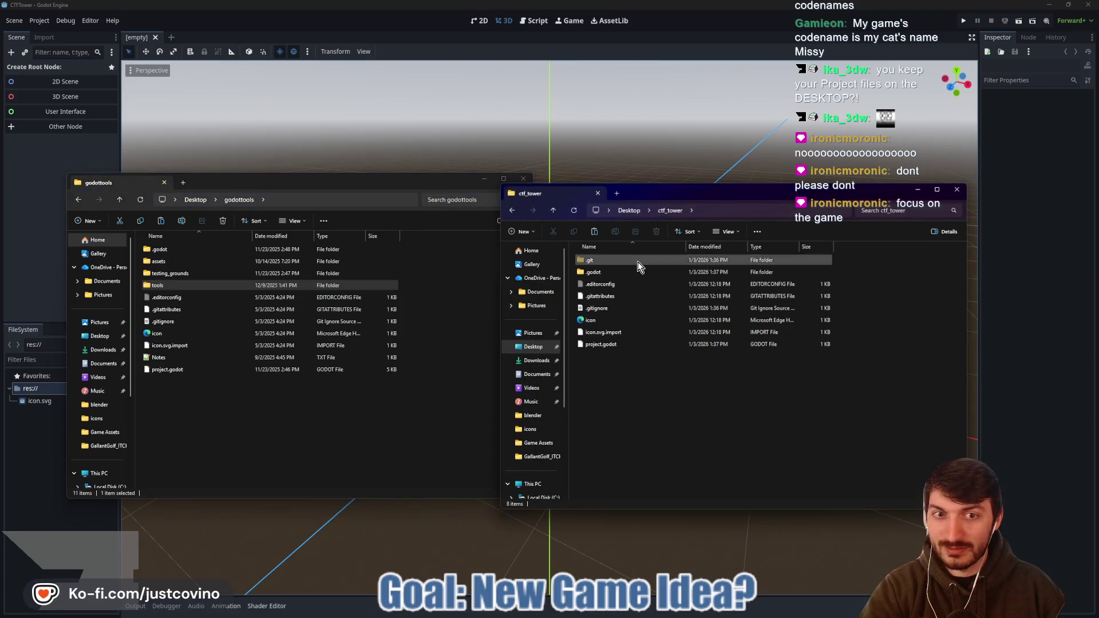
left_click(596, 231)
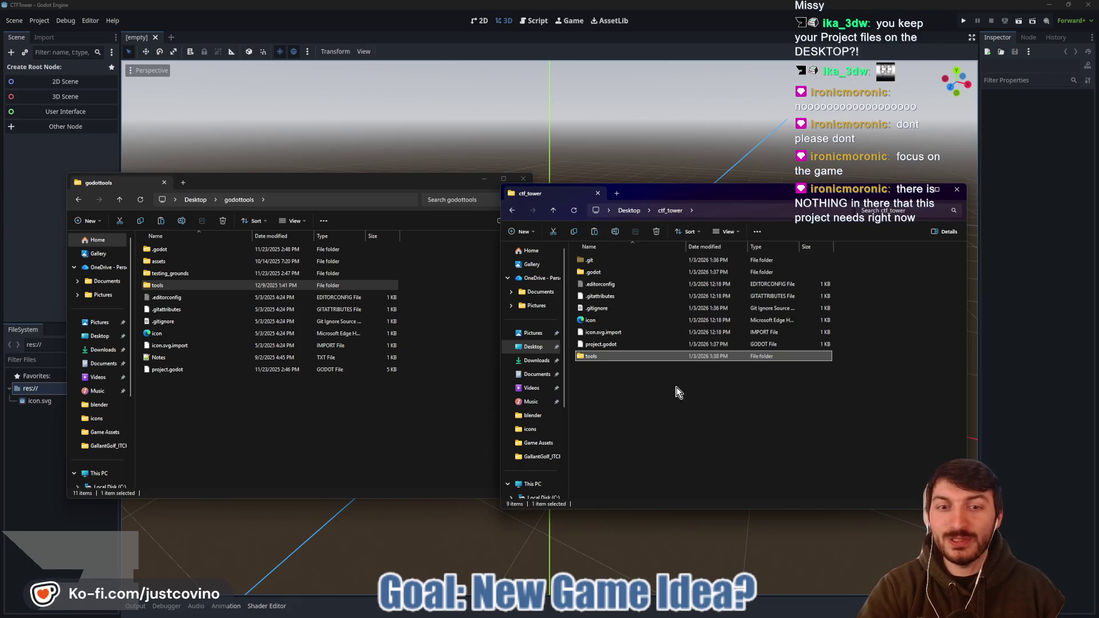
left_click(49, 283)
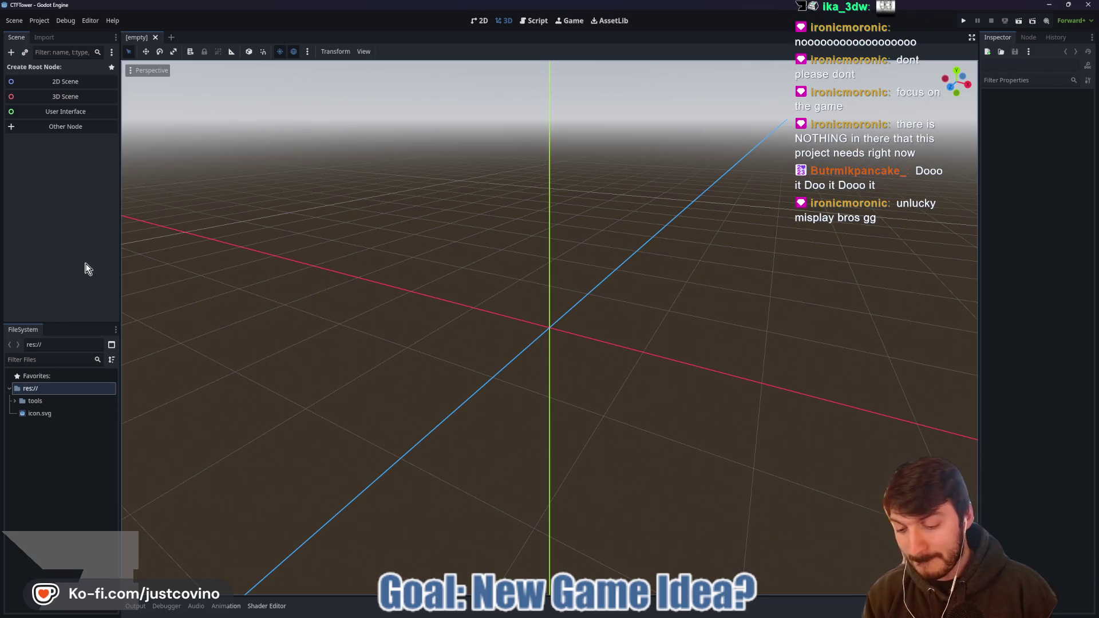
- Run the Start New Project script found by filtering the Command Palette for 'new'
key("shift+alt+o")
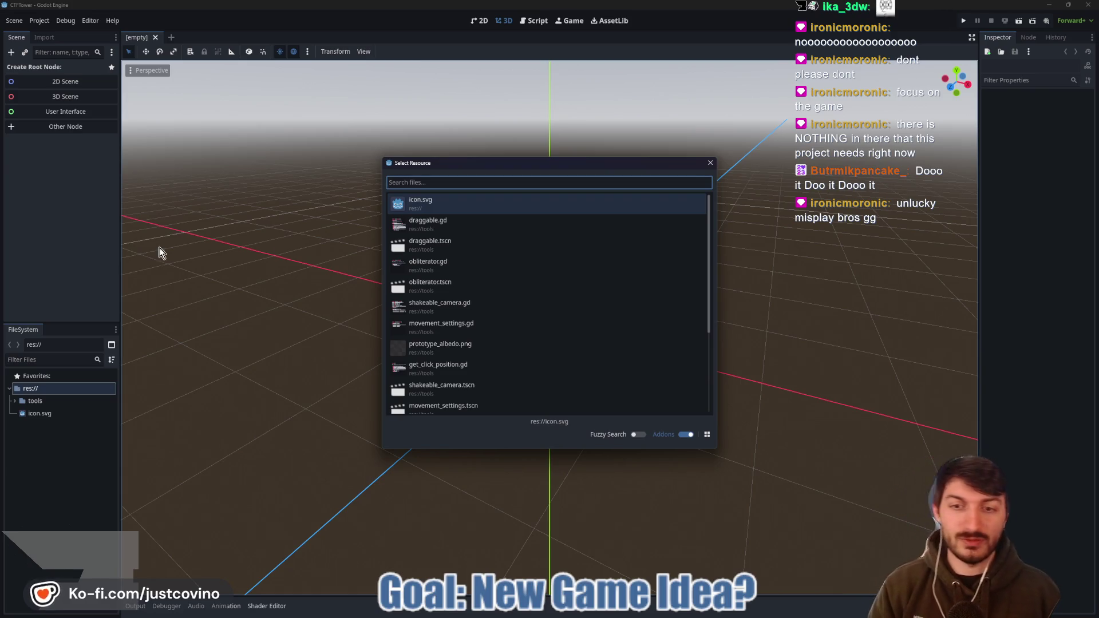
left_click(711, 162)
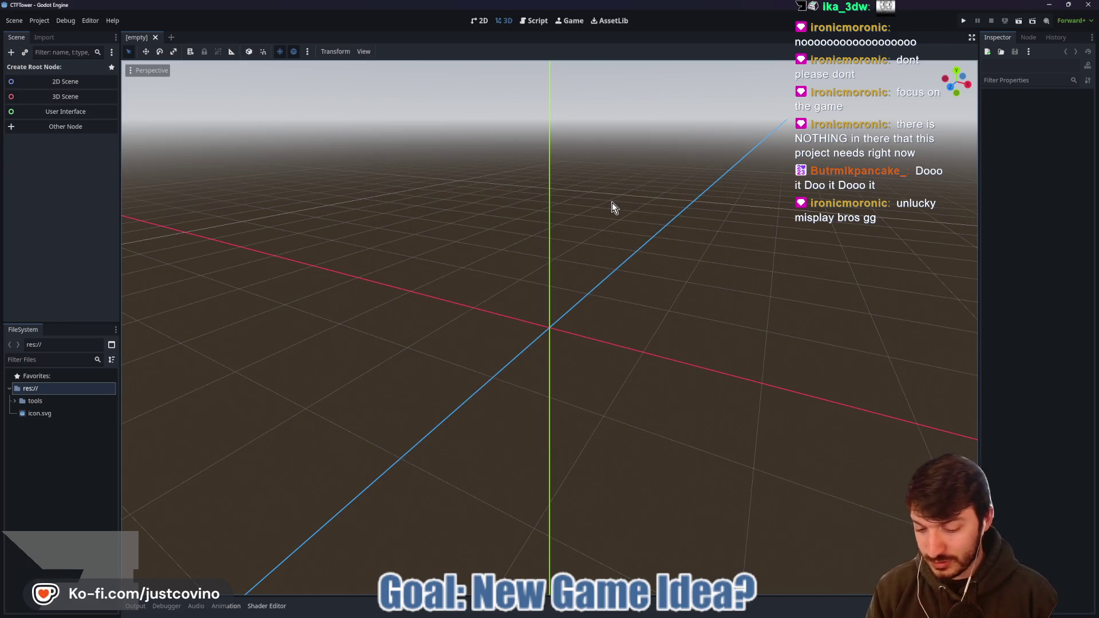
key("ctrl+shift+p")
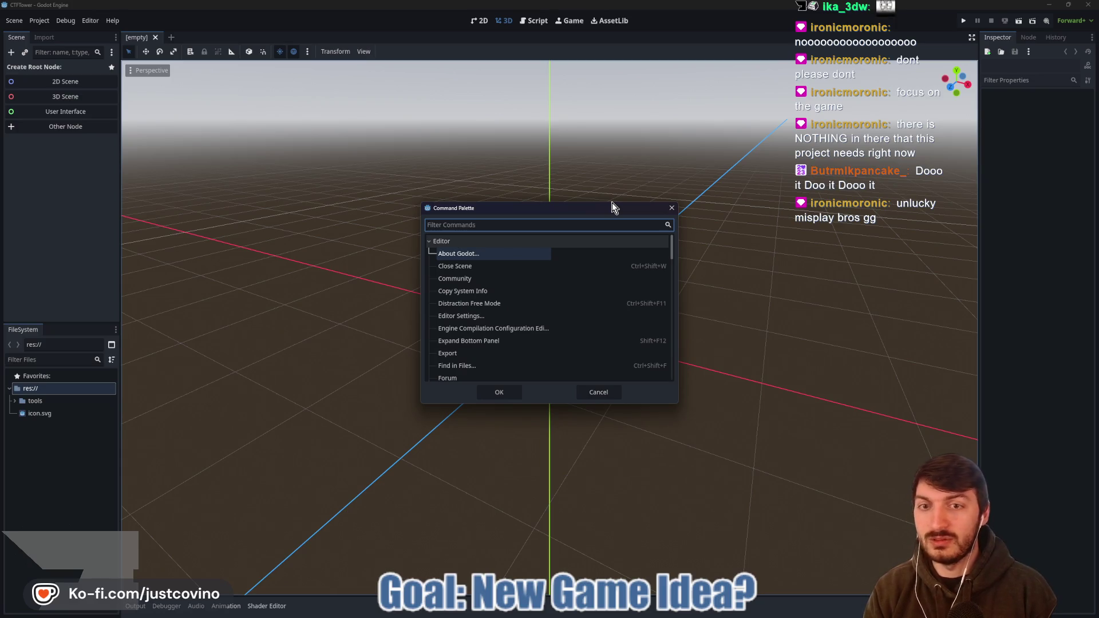
type("new")
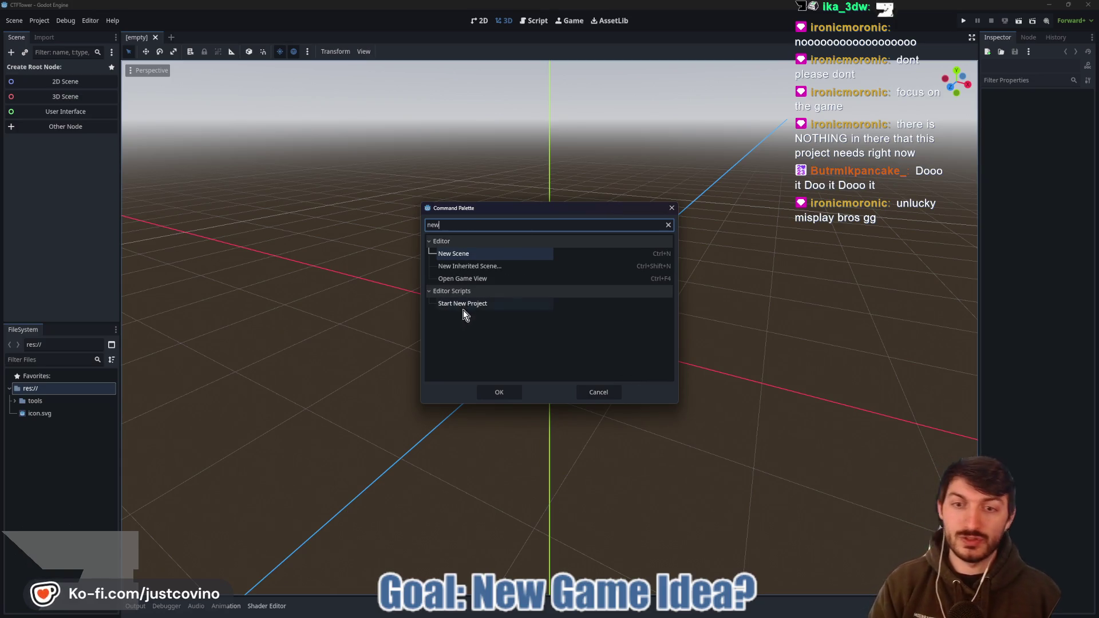
left_click(463, 309)
left_click(510, 395)
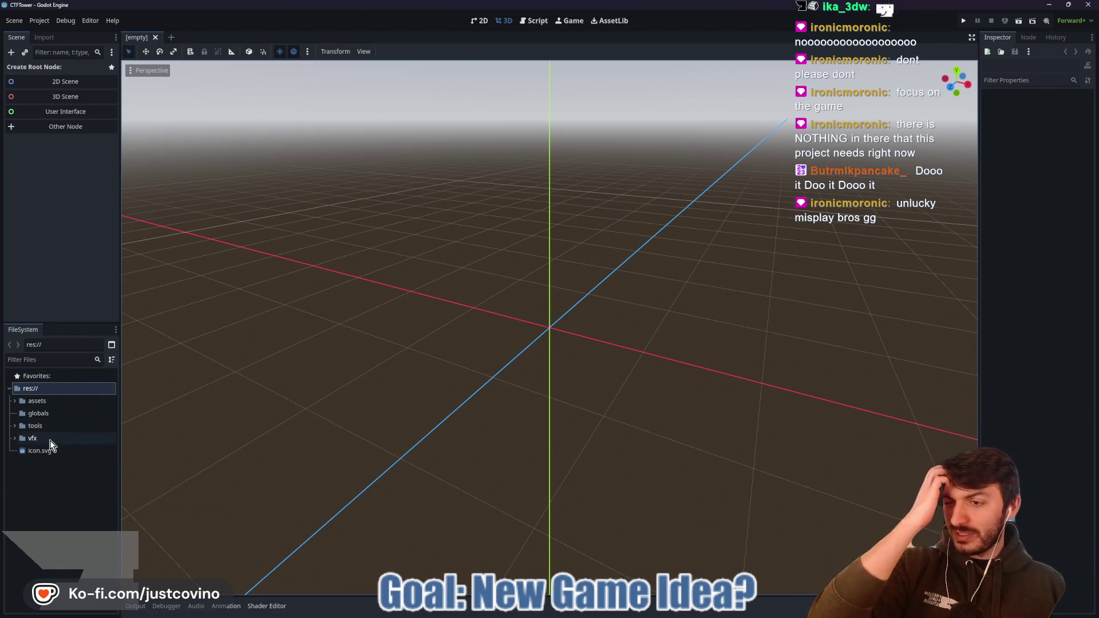
- Expand the tools folder in the FileSystem dock to list its scripts and scenes
left_click(37, 426)
right_click(36, 425)
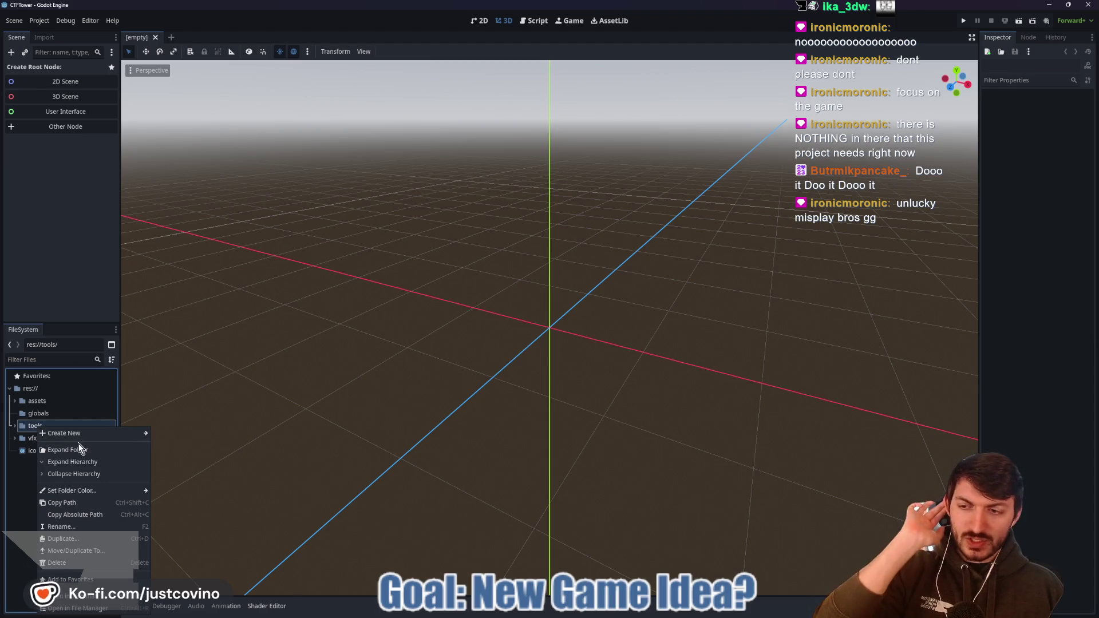
mouse_move(73, 438)
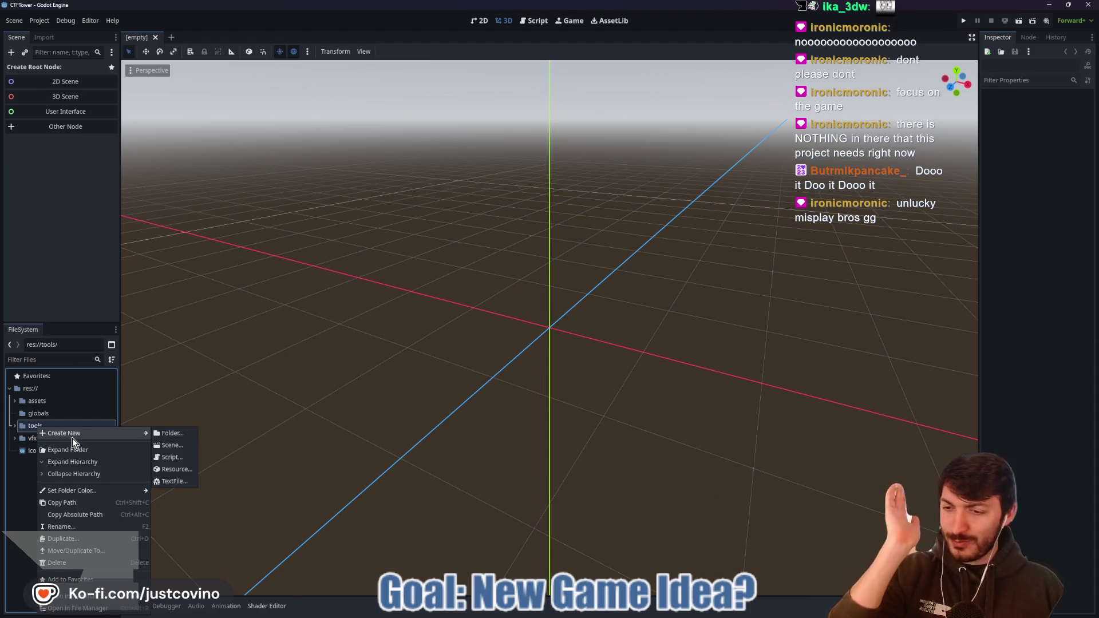
mouse_move(91, 487)
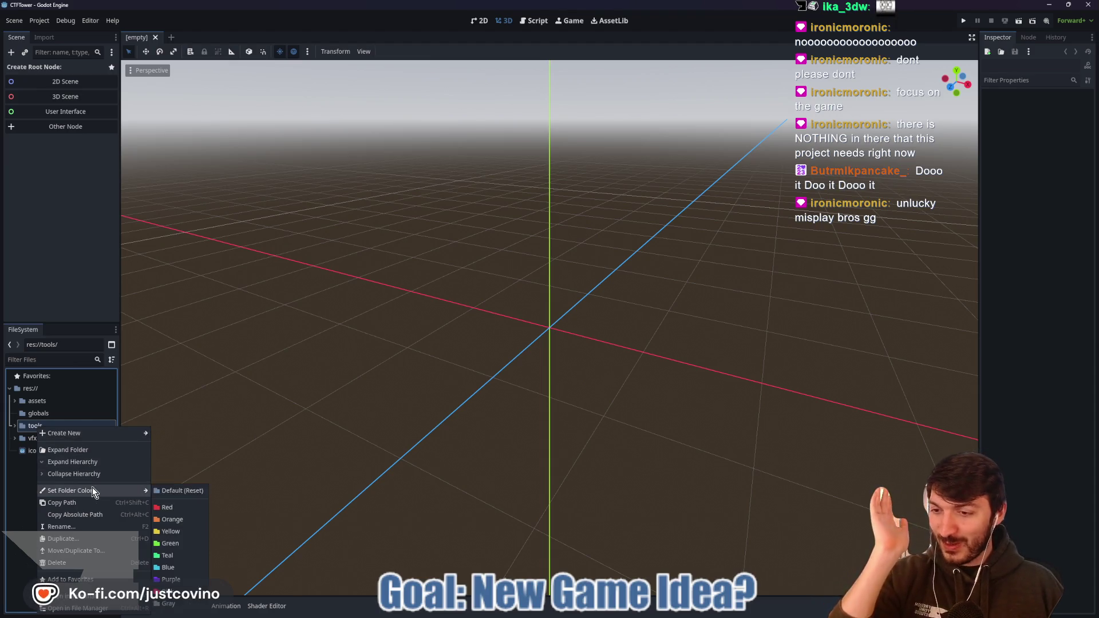
left_click(53, 435)
double_click(32, 428)
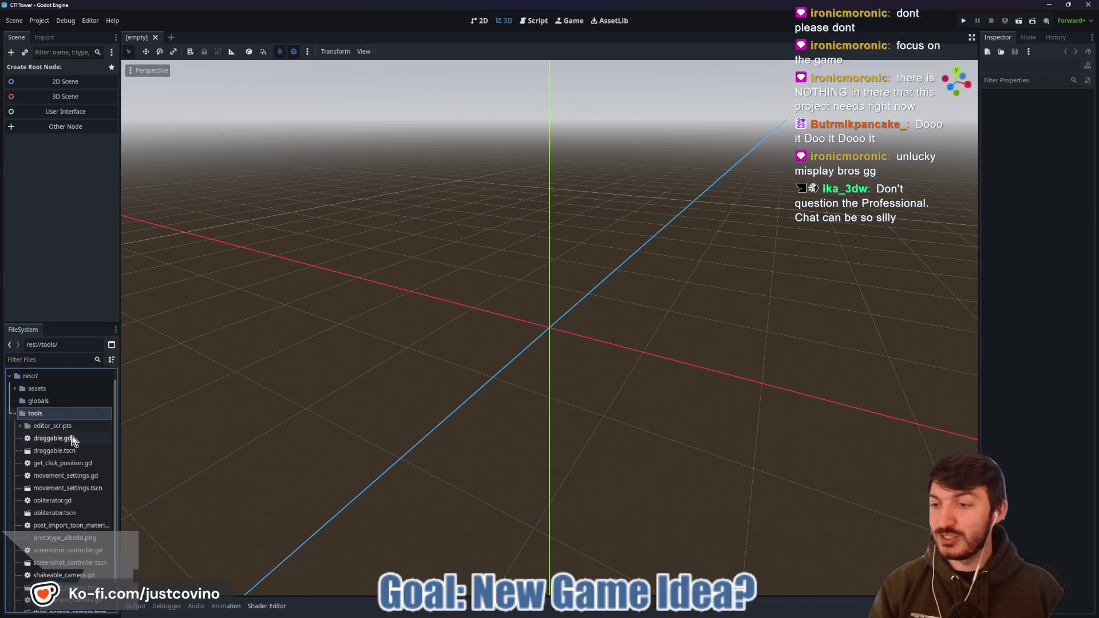
- Create a new scene with a Node3D root and begin renaming the root
scroll(68, 443, "down", 2)
mouse_move(60, 503)
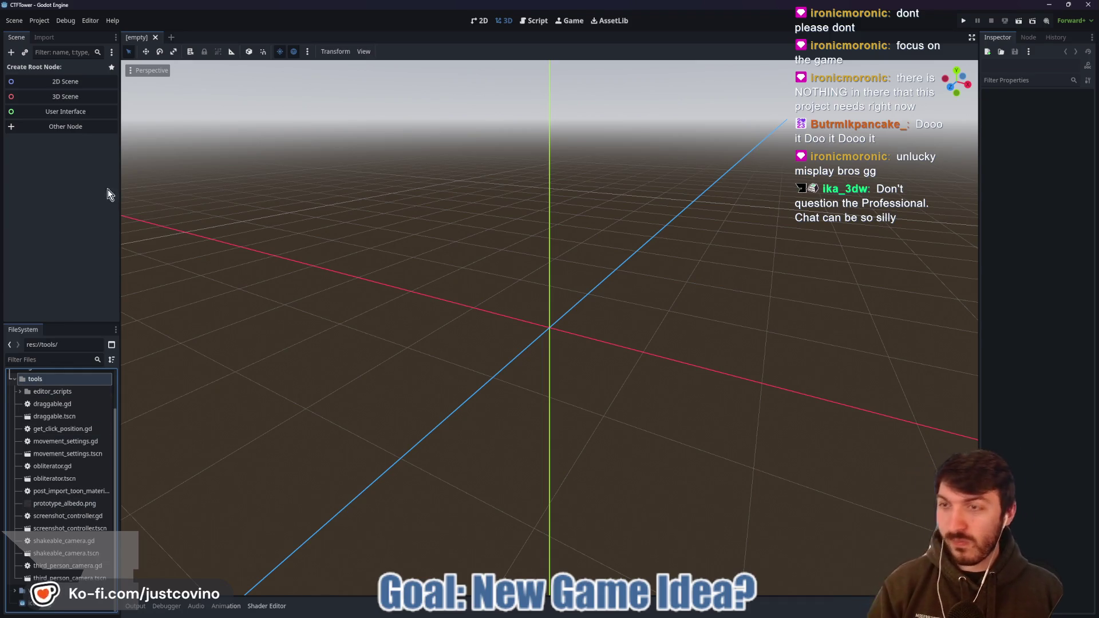
left_click(64, 97)
double_click(63, 69)
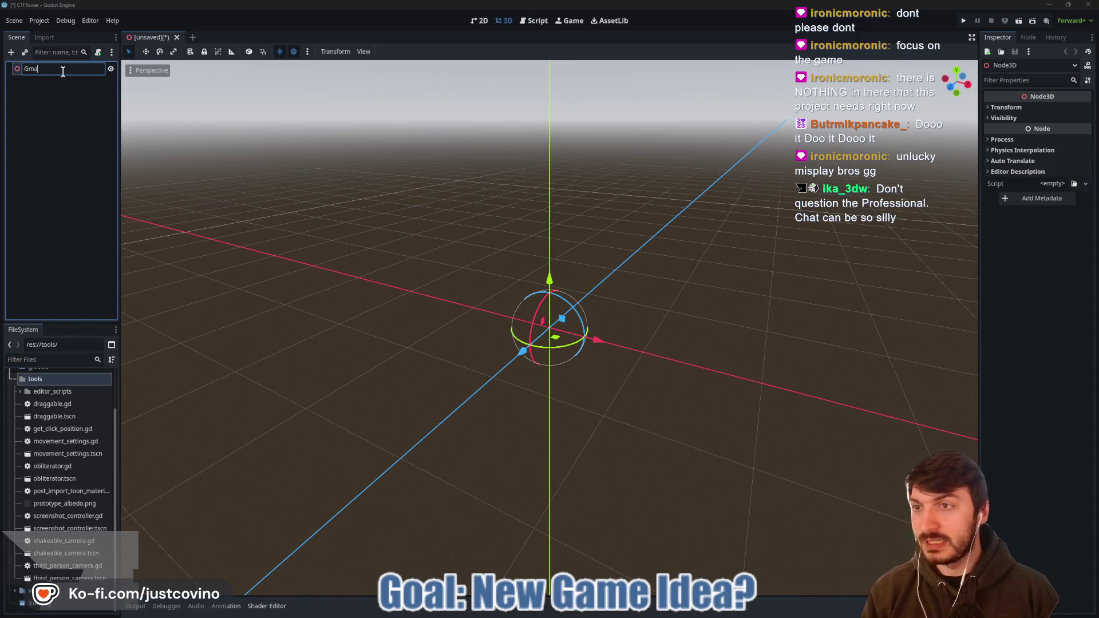
- Name the root node Game and collapse the tools folder
key("BackSpace")
key("BackSpace")
type("ame")
key("Return")
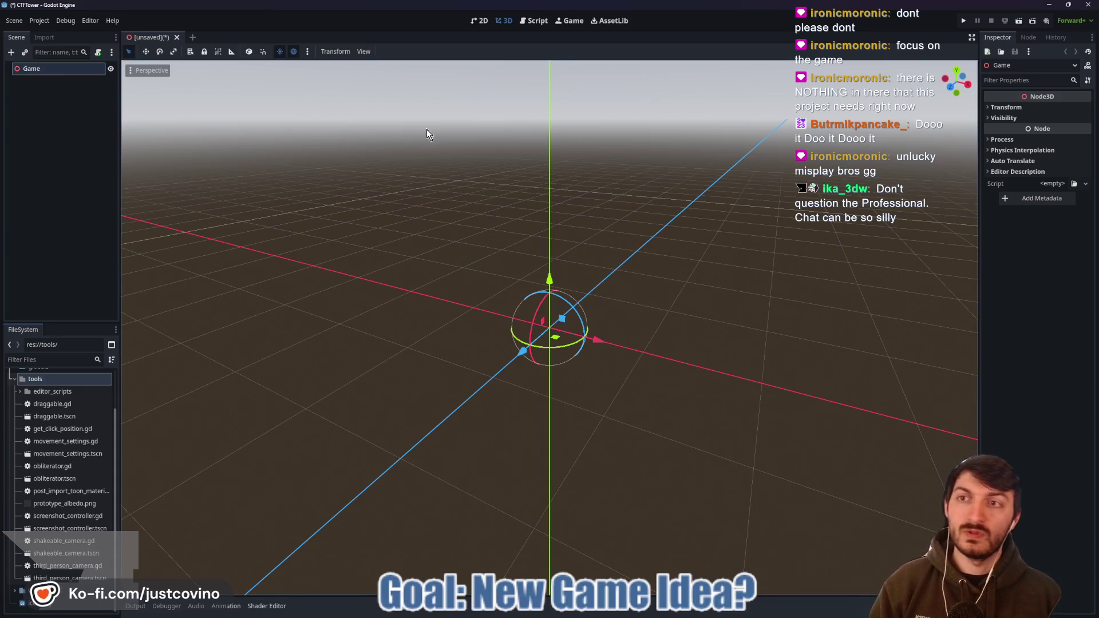
left_click(14, 379)
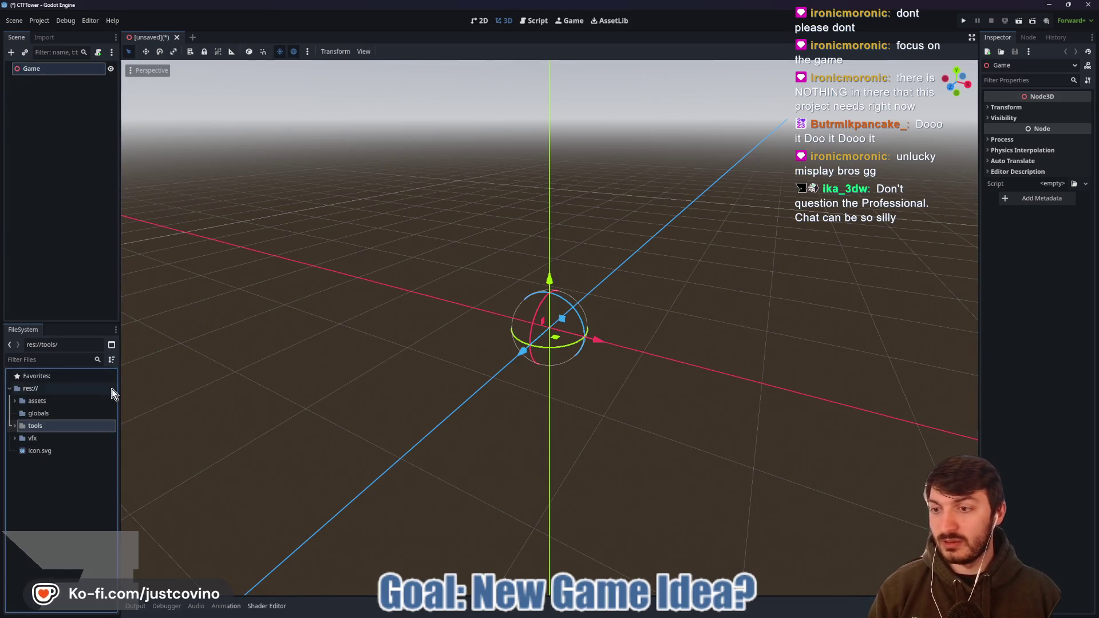
- Save the scene as game.tscn inside a new game folder
key("ctrl+s")
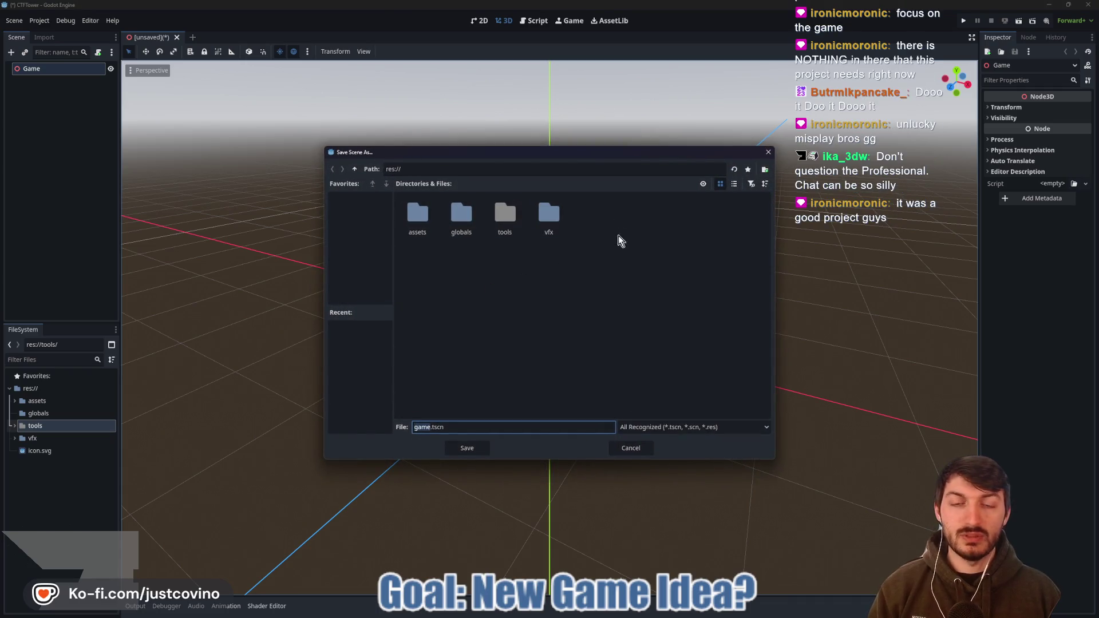
right_click(593, 228)
left_click(611, 237)
type("game")
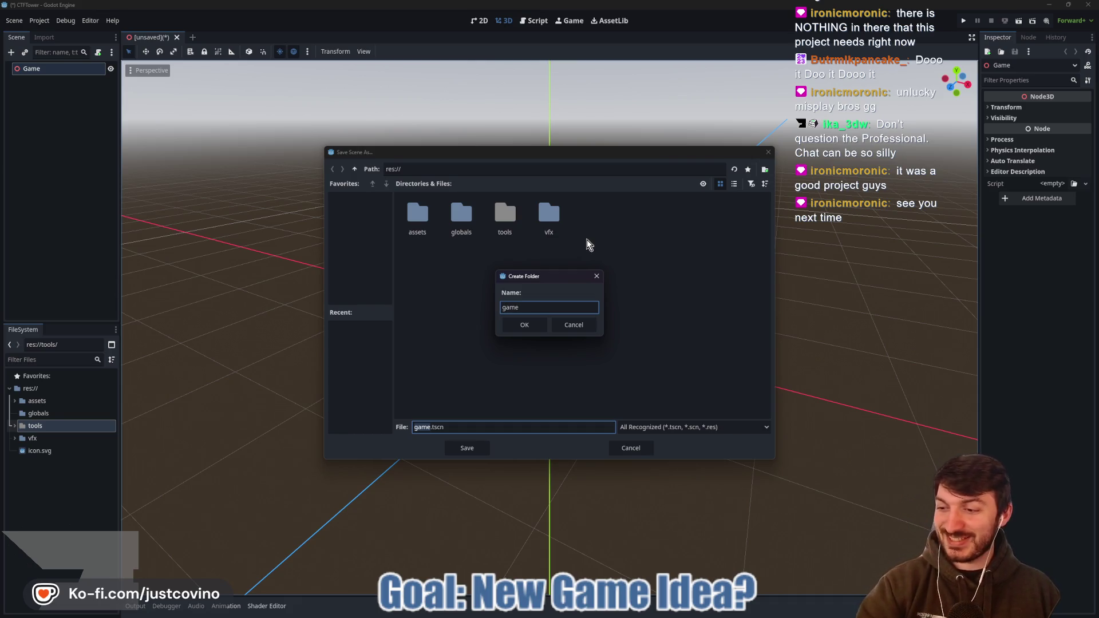
left_click(534, 324)
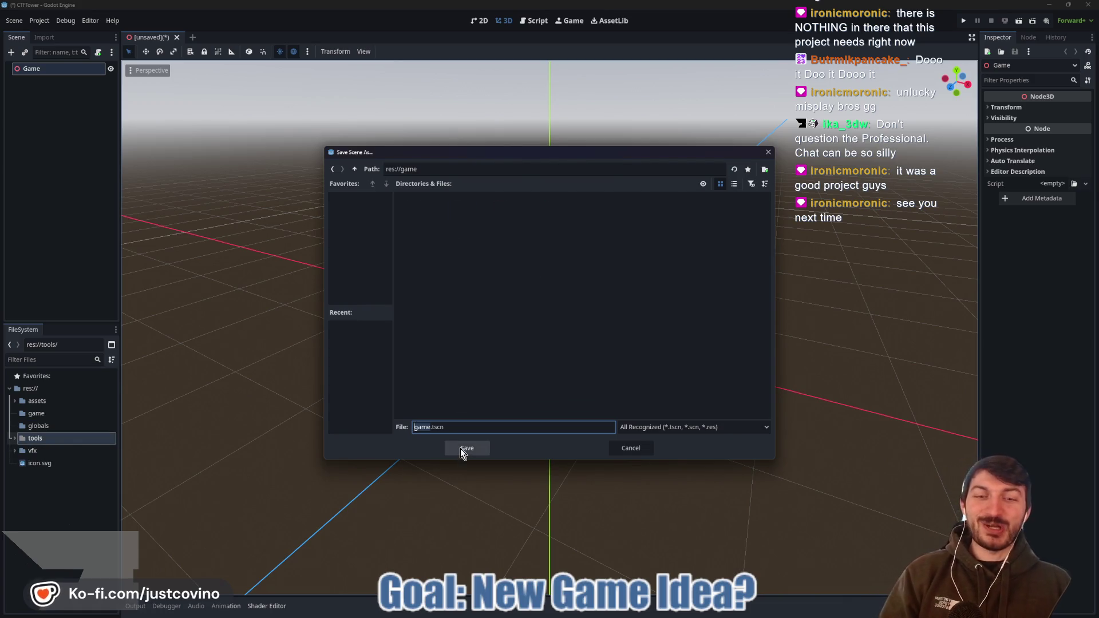
left_click(456, 448)
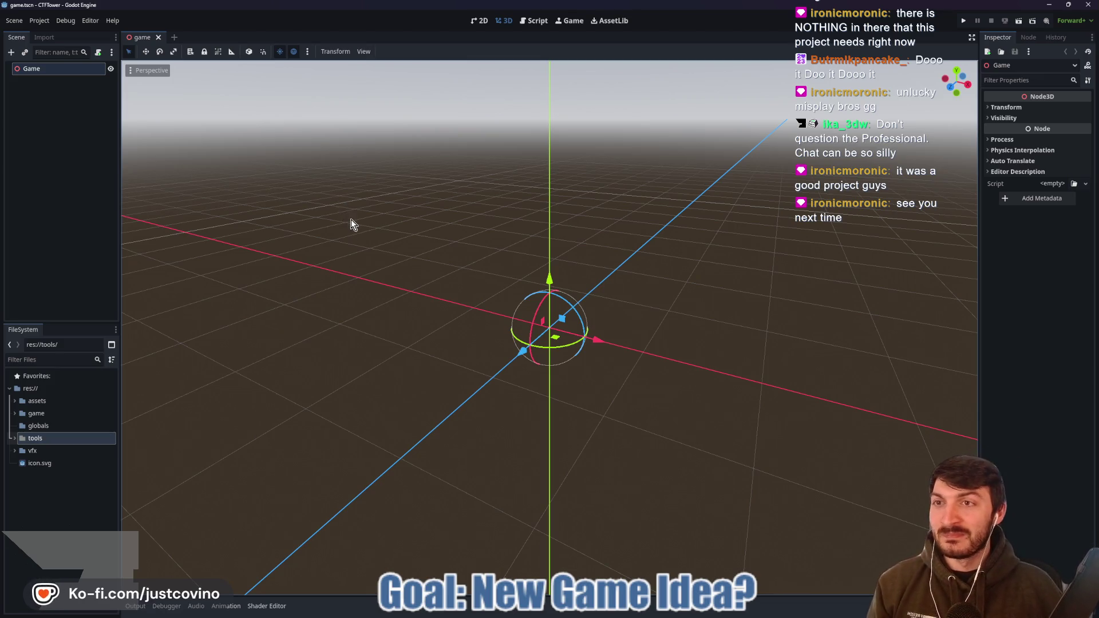
- Start another new scene with a Node3D root
left_click_drag(351, 220, 329, 226)
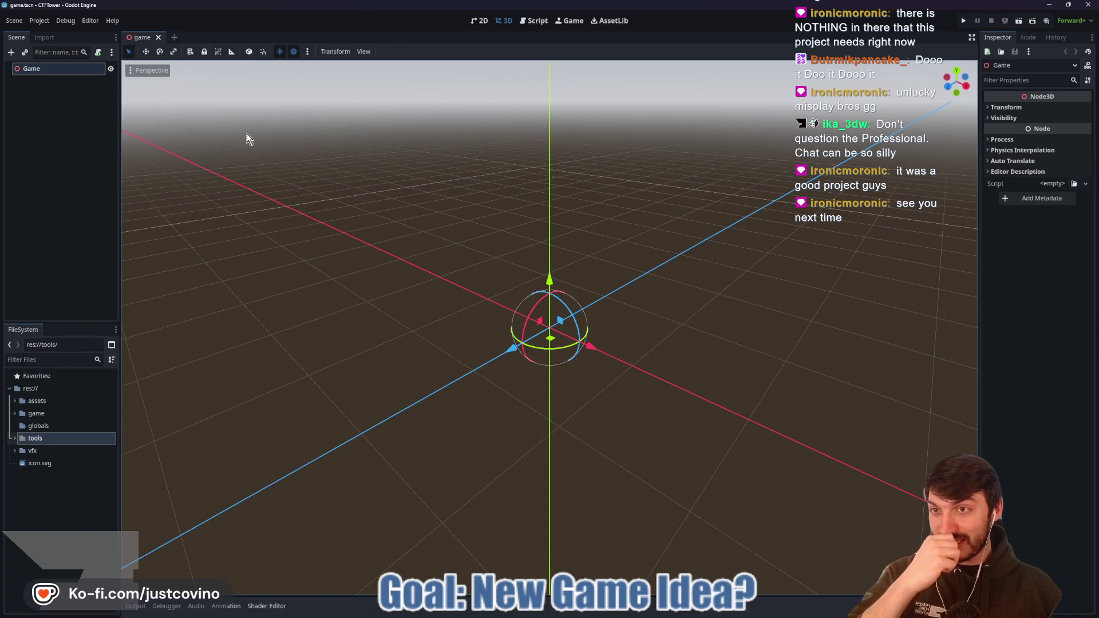
left_click(174, 37)
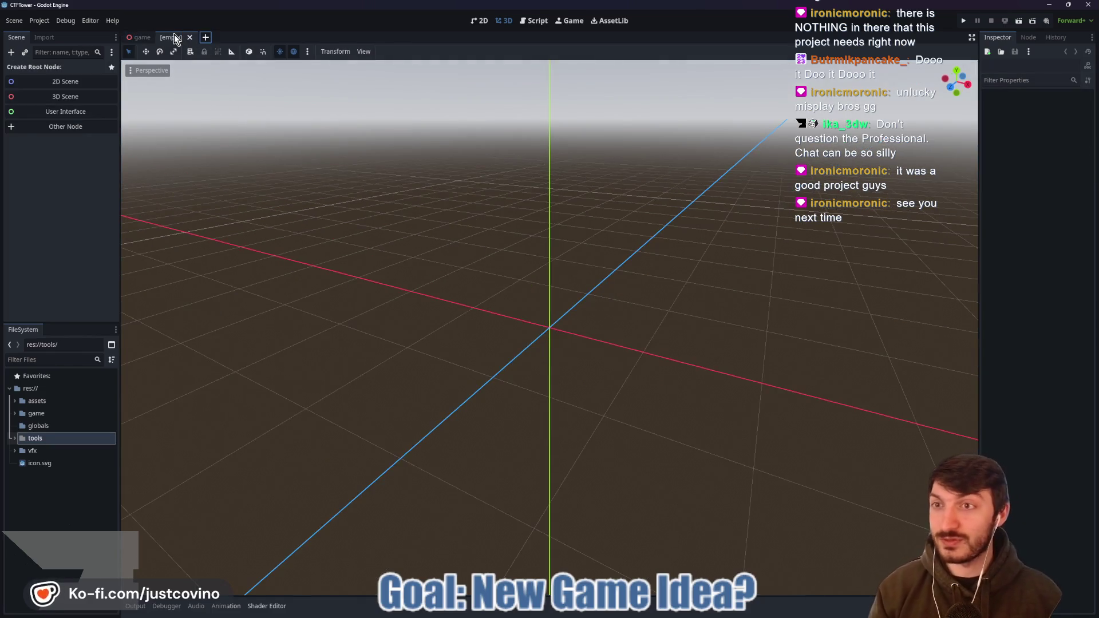
left_click(87, 101)
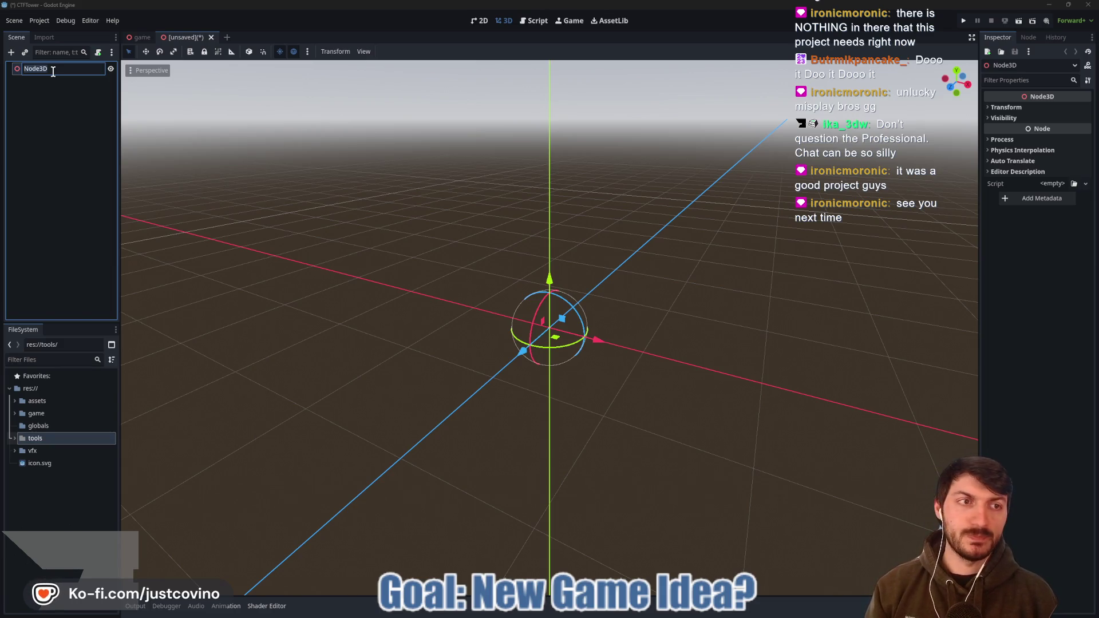
- Name the new scene's root node TestMap
type("Map")
key("Return")
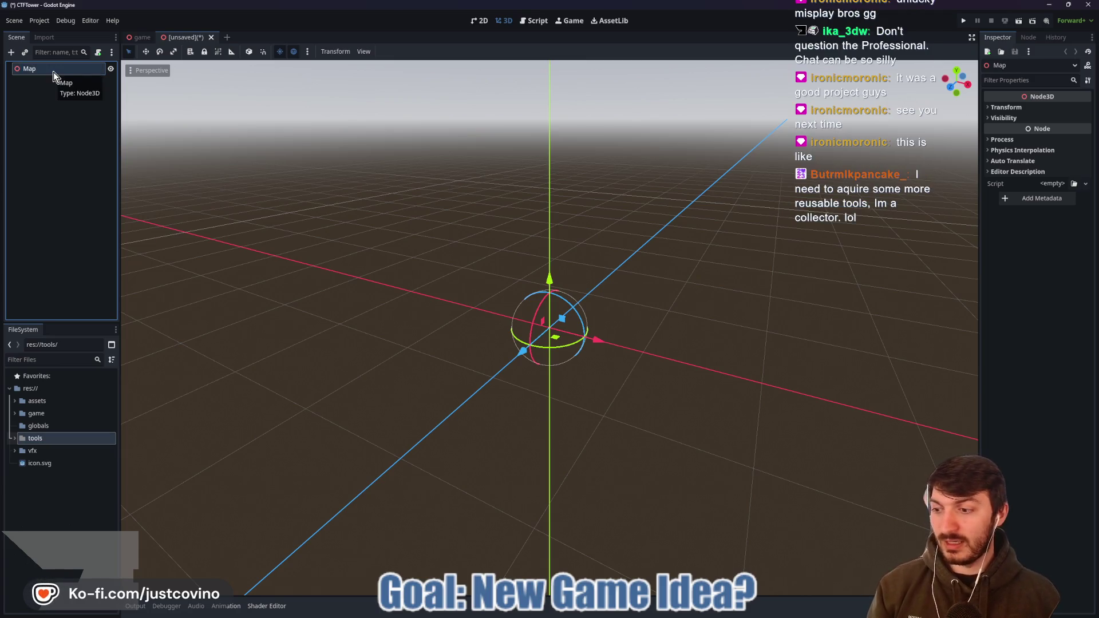
double_click(53, 70)
key("BackSpace")
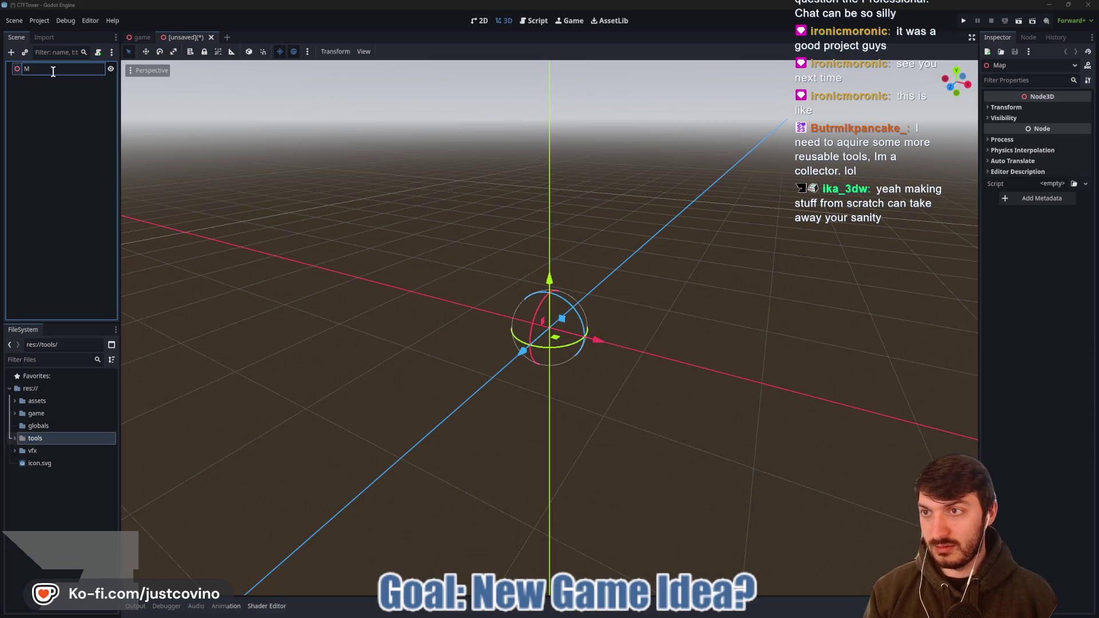
type("TestMap")
key("Return")
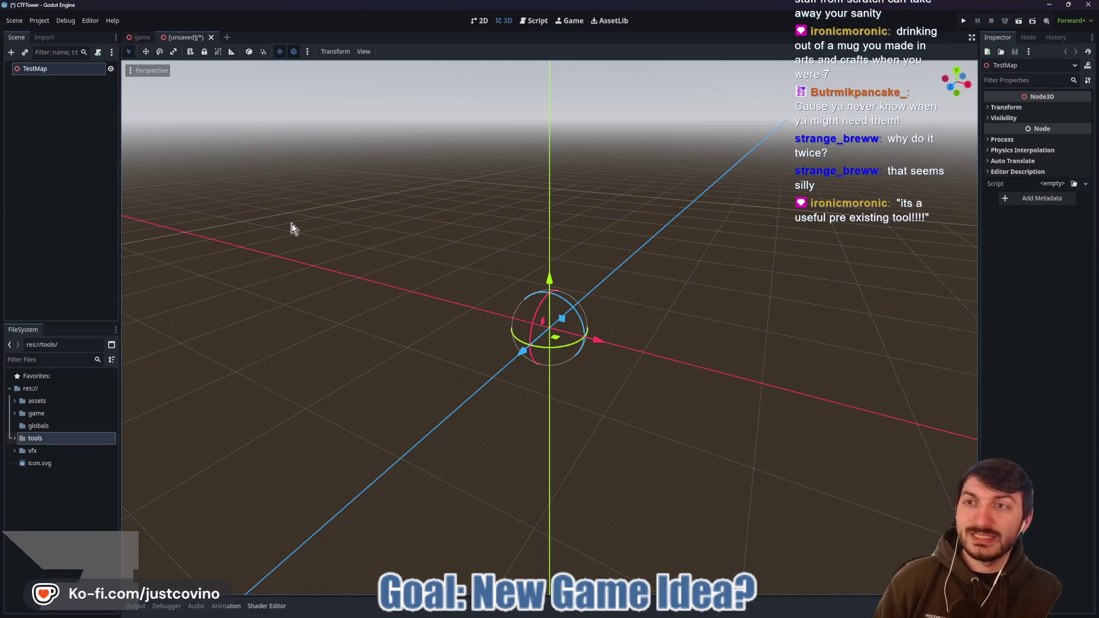
- Save the scene as test_map.tscn inside a newly created maps folder
left_click_drag(319, 196, 329, 199)
key("ctrl+s")
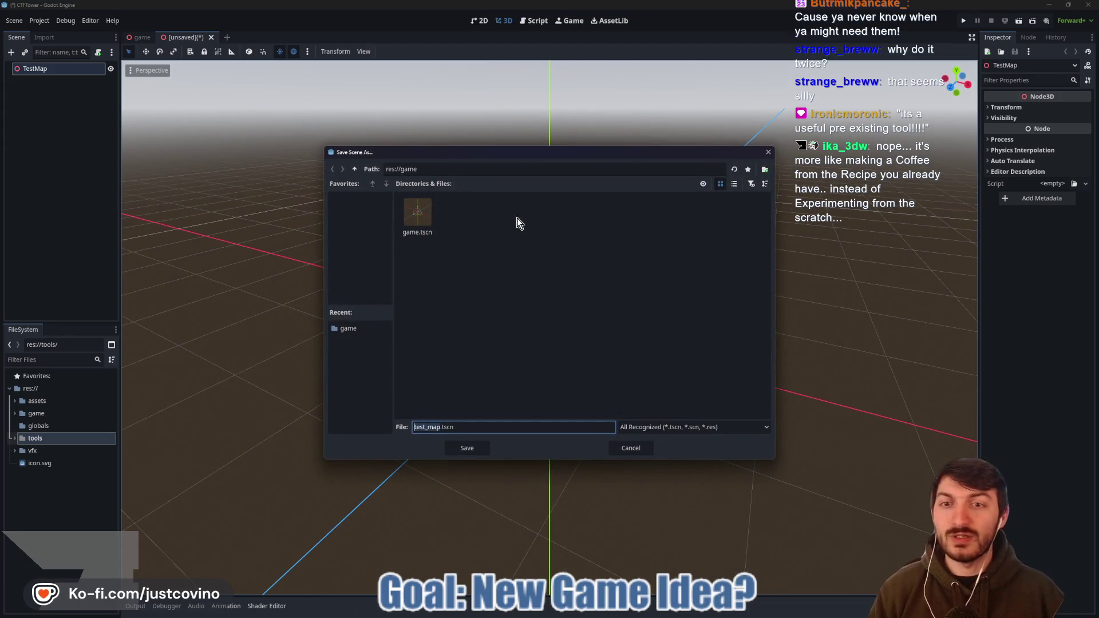
right_click(500, 222)
left_click(514, 226)
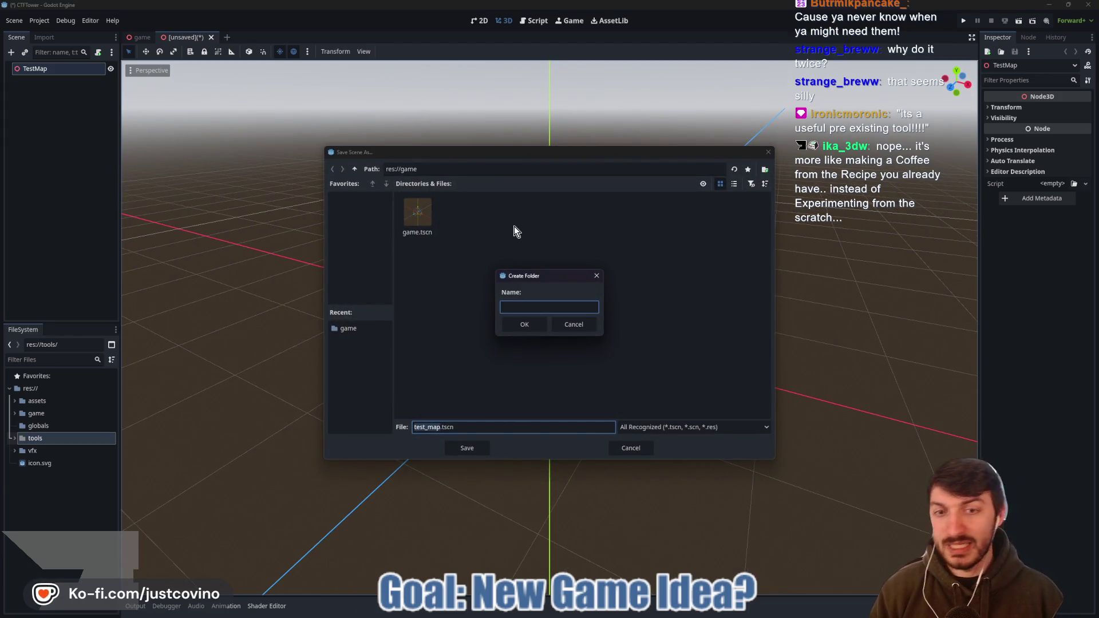
type("maps")
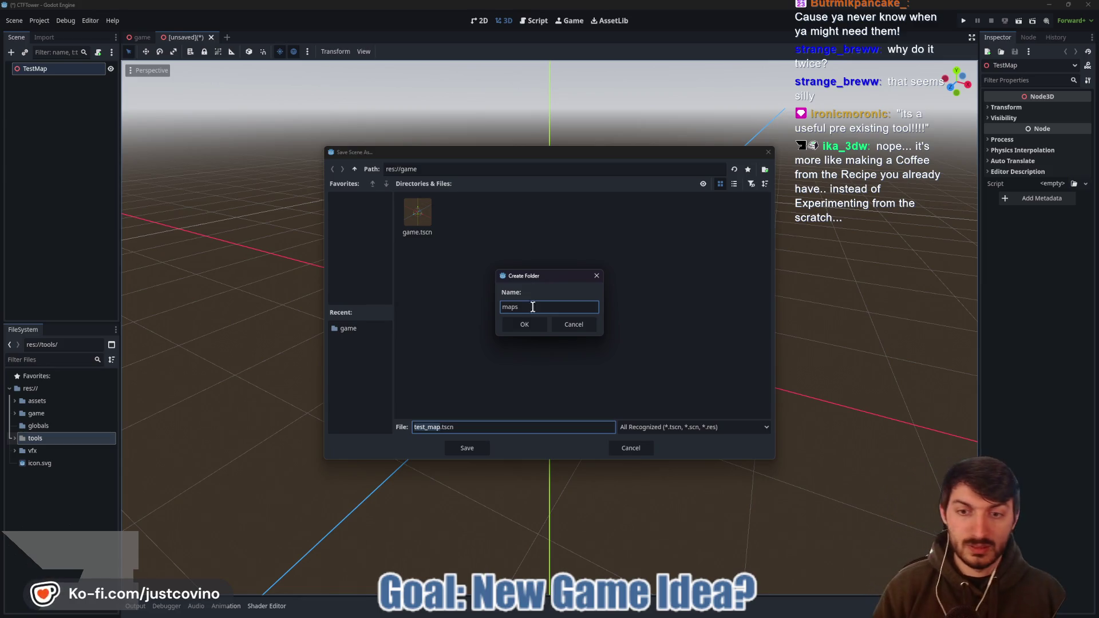
left_click(524, 327)
left_click(461, 450)
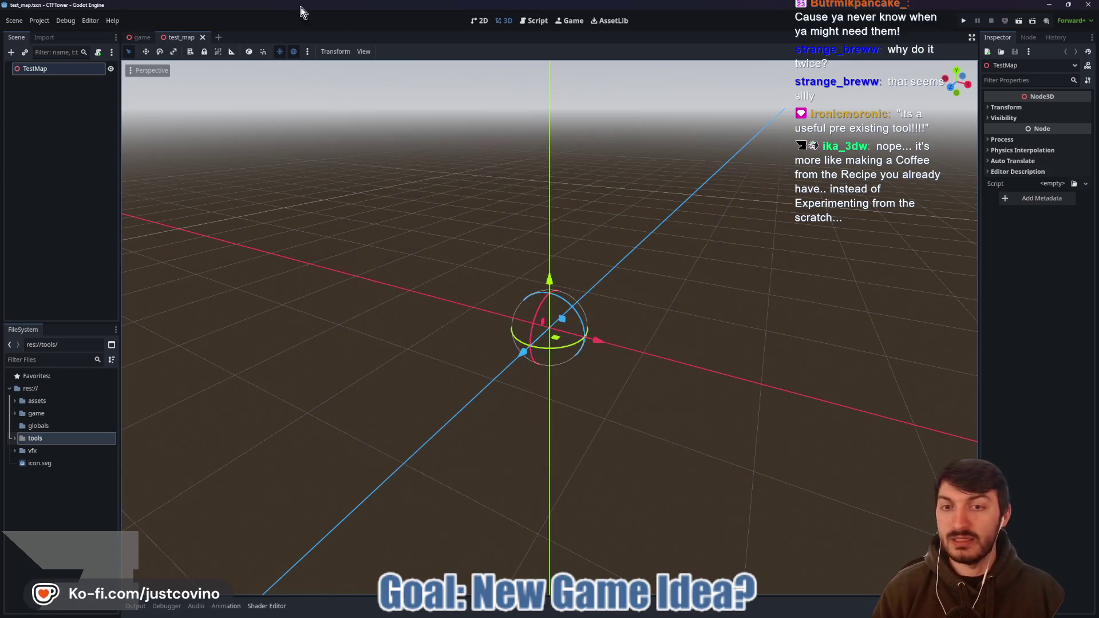
key("ctrl+a")
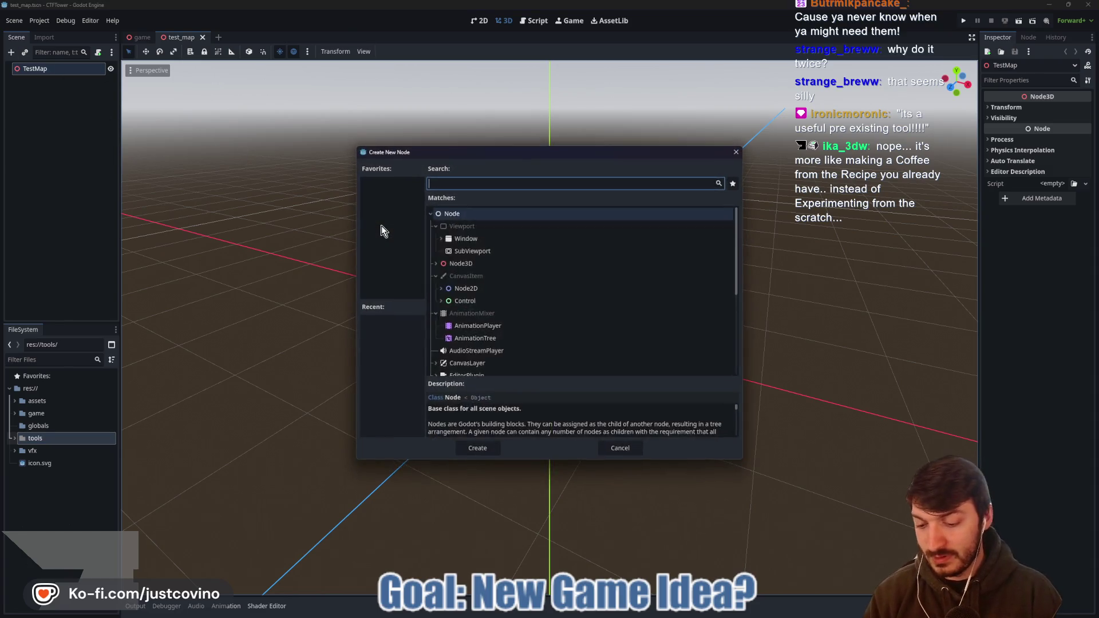
- Add a CSGBox3D cube under TestMap and move it to rest on the ground plane
type("csgbox")
key("Return")
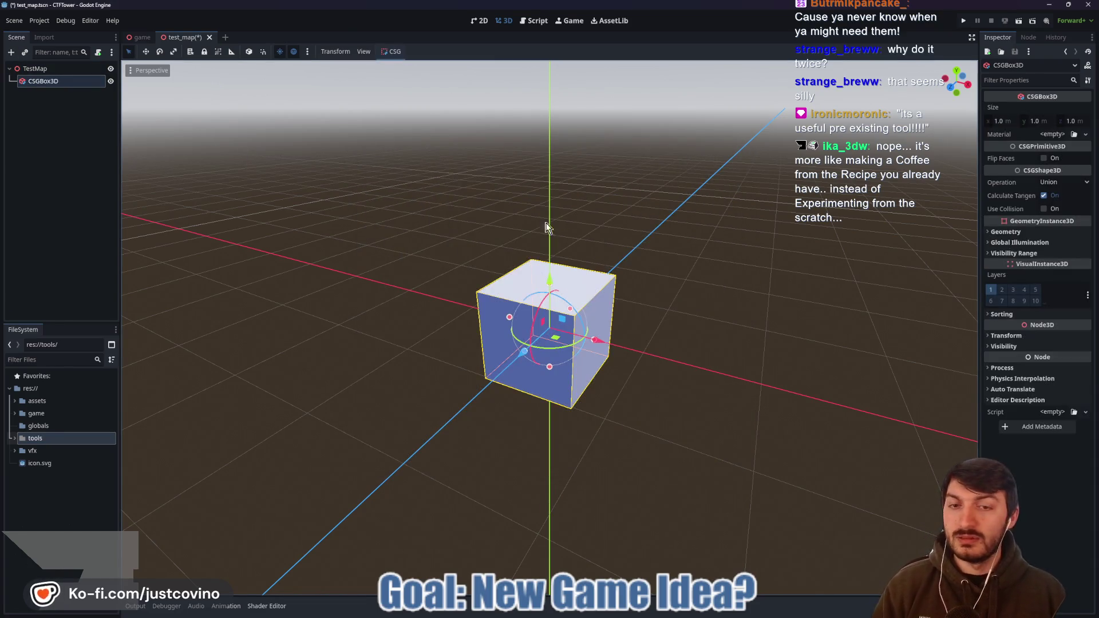
left_click(949, 87)
left_click_drag(549, 277, 558, 321)
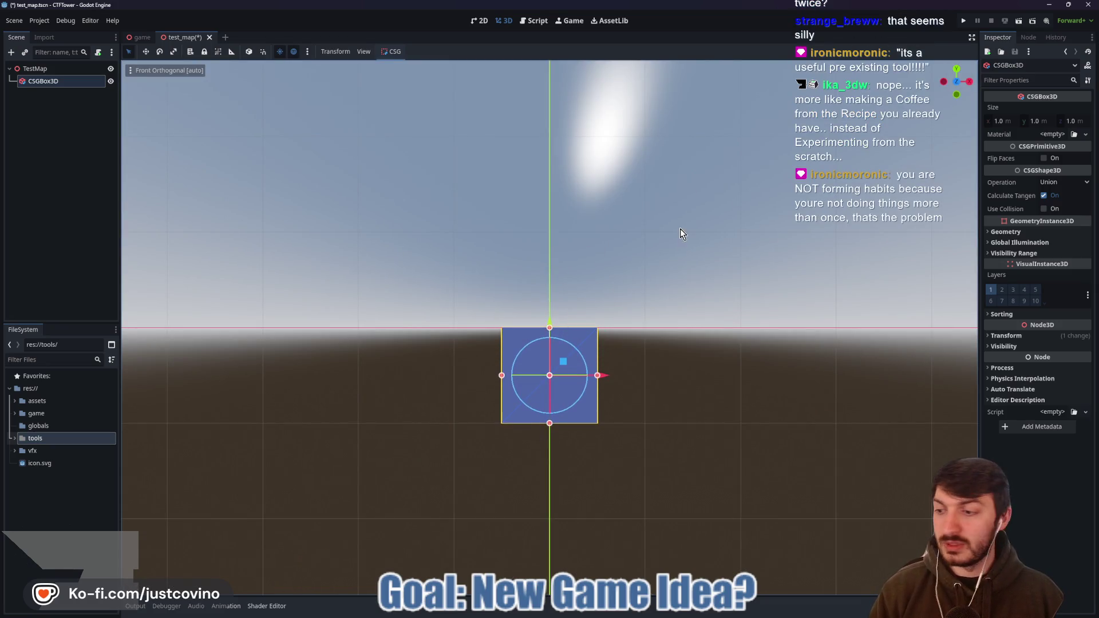
left_click_drag(680, 234, 650, 297)
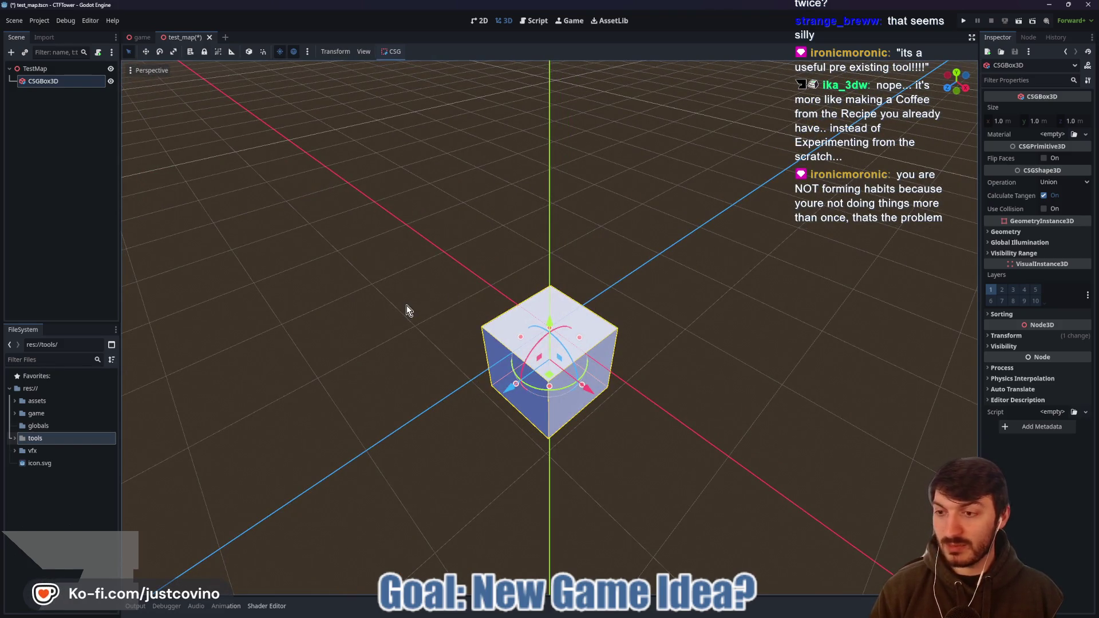
- Expand the tools folder and select the prototype_albedo.png texture
left_click(15, 438)
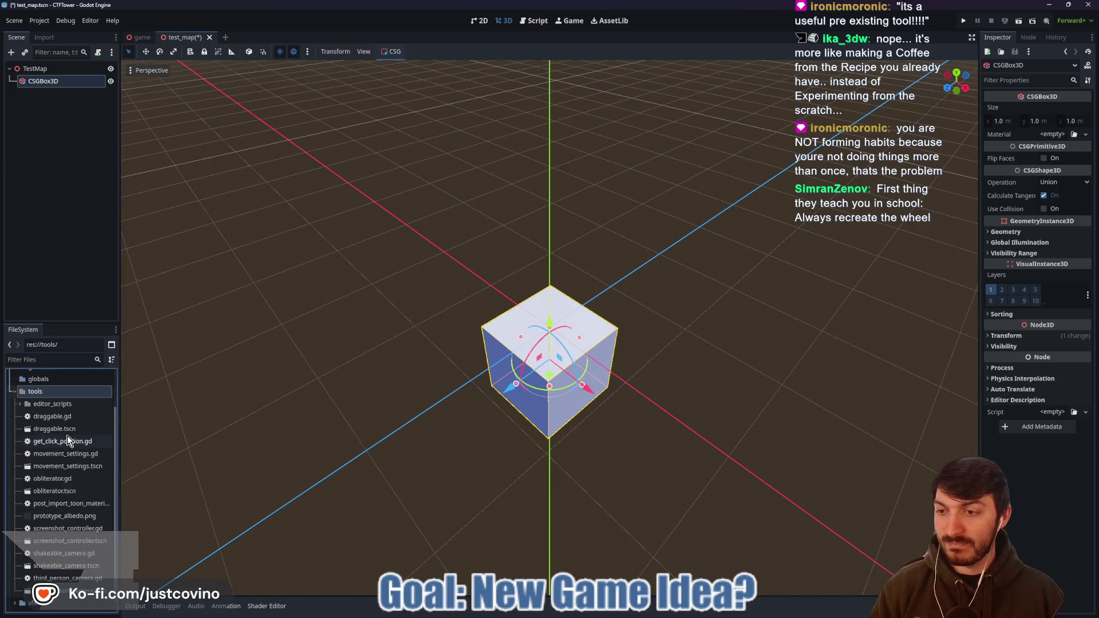
left_click(74, 406)
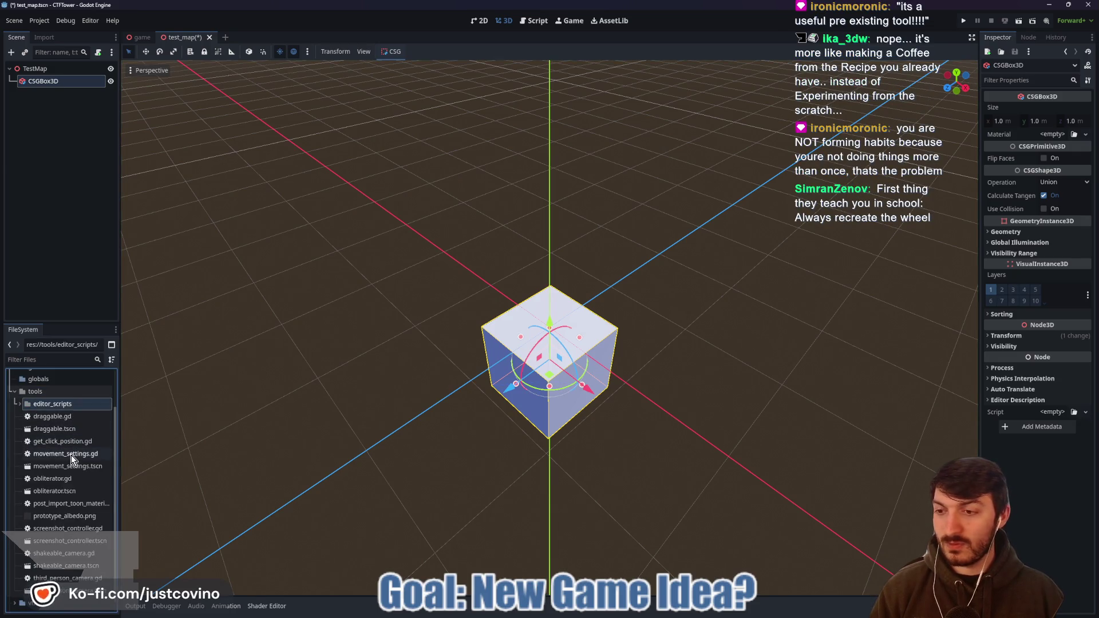
left_click(78, 515)
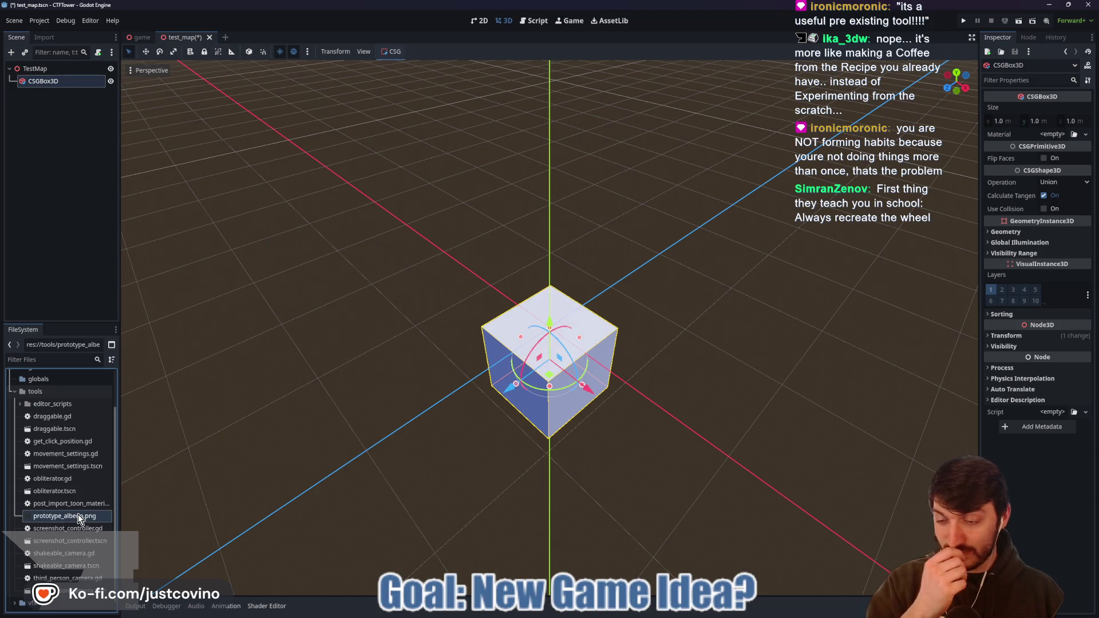
left_click(297, 351)
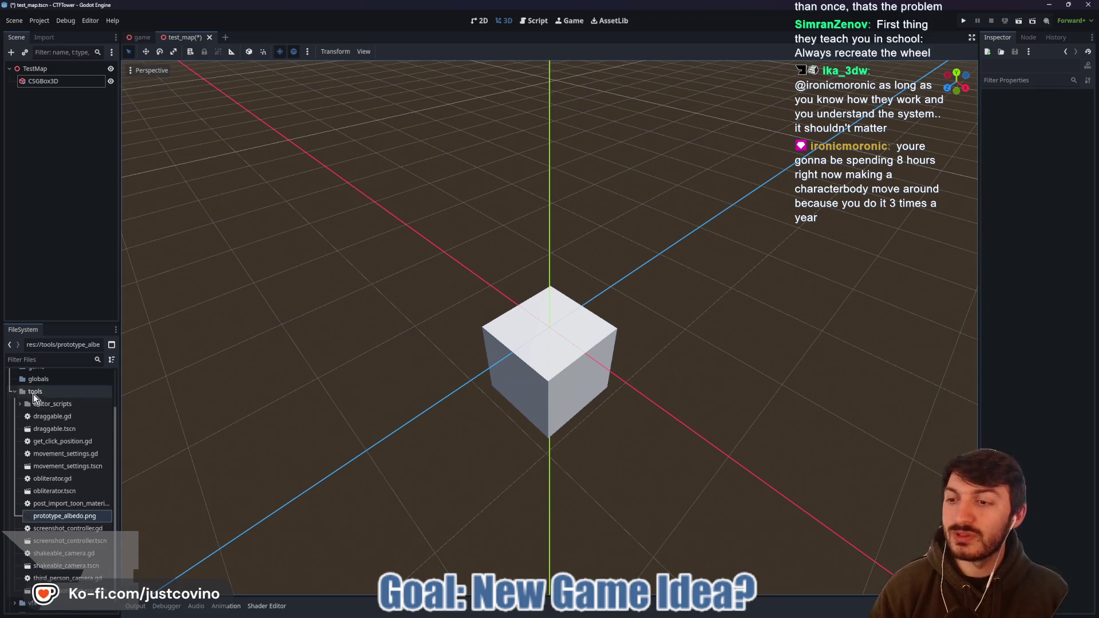
- Drag prototype_albedo.png onto the CSGBox3D cube to make it the material override
left_click(15, 393)
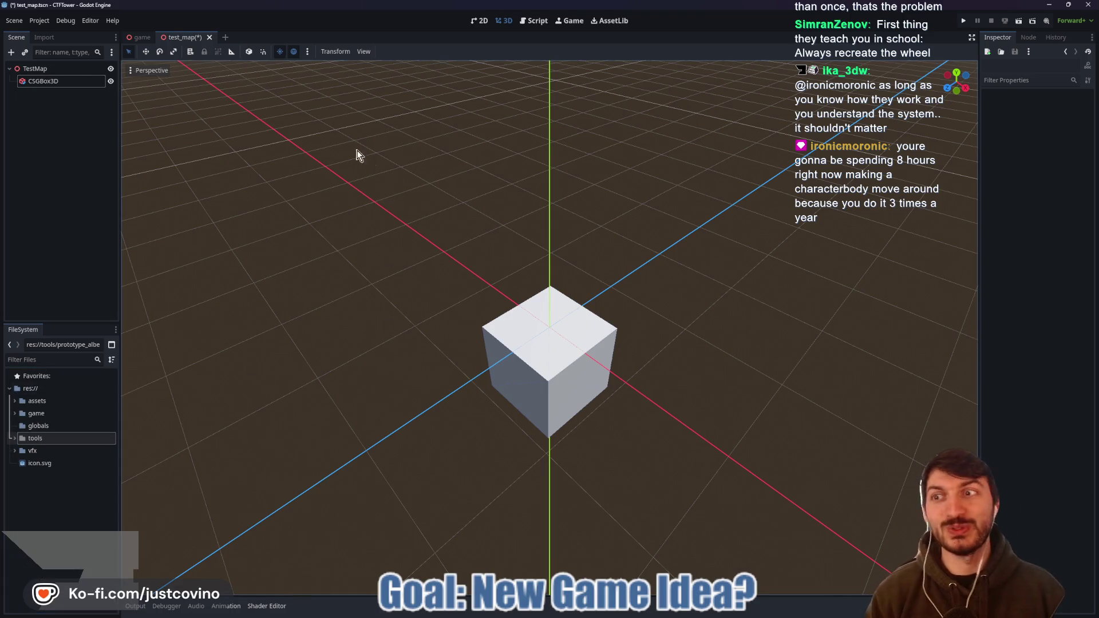
left_click(36, 80)
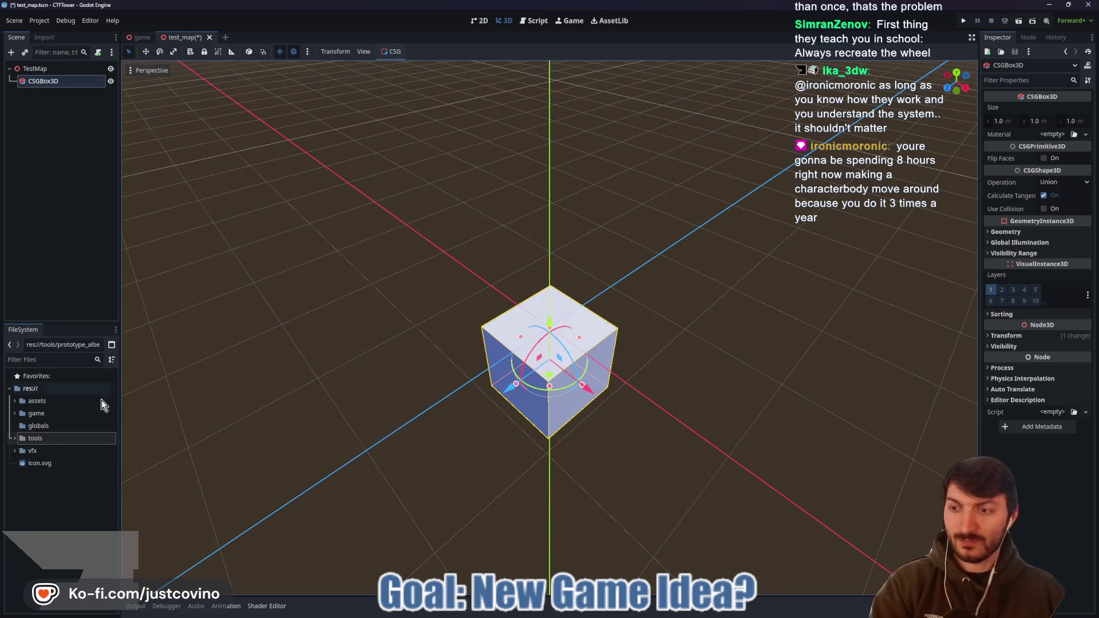
left_click_drag(201, 413, 297, 368)
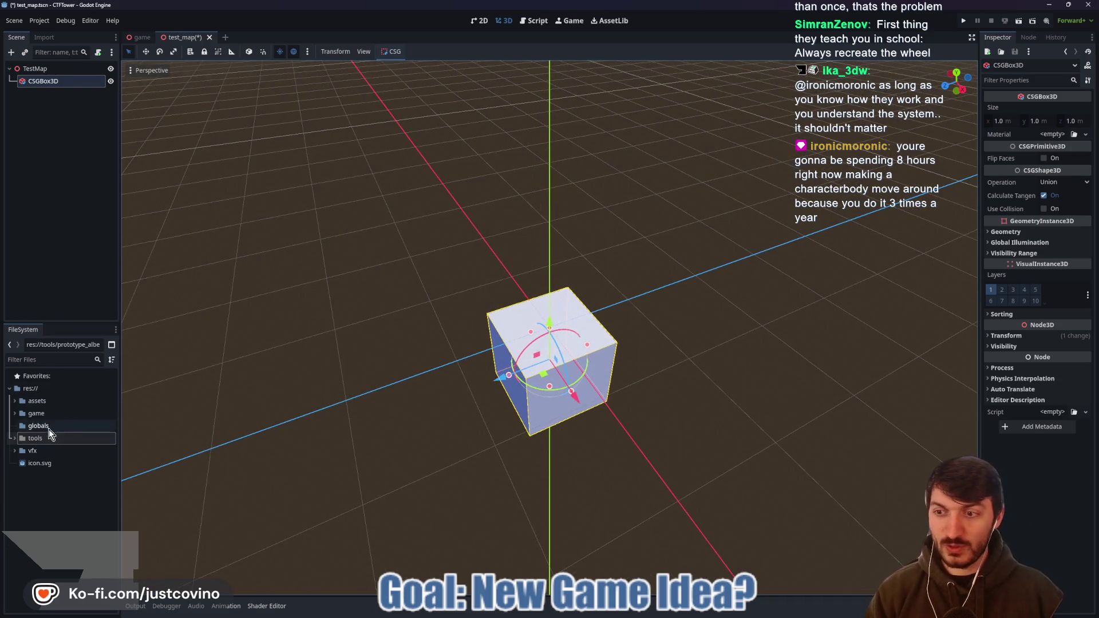
left_click(13, 439)
mouse_move(57, 521)
left_mouse_down()
mouse_move(162, 502)
mouse_move(550, 346)
mouse_move(553, 355)
left_mouse_up()
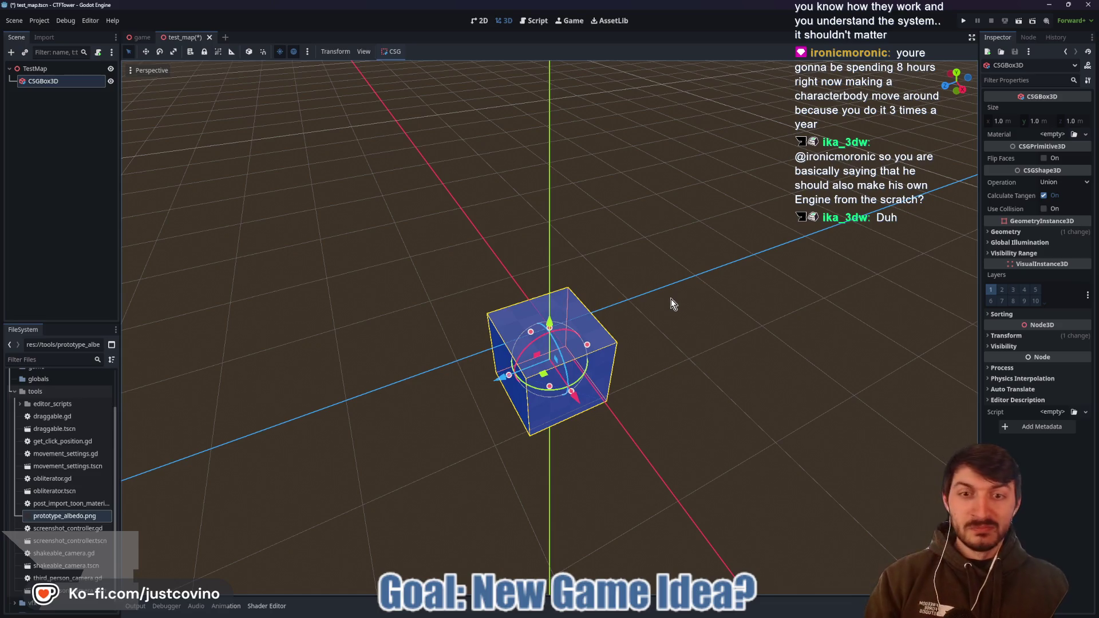
left_click(693, 297)
left_click(569, 367)
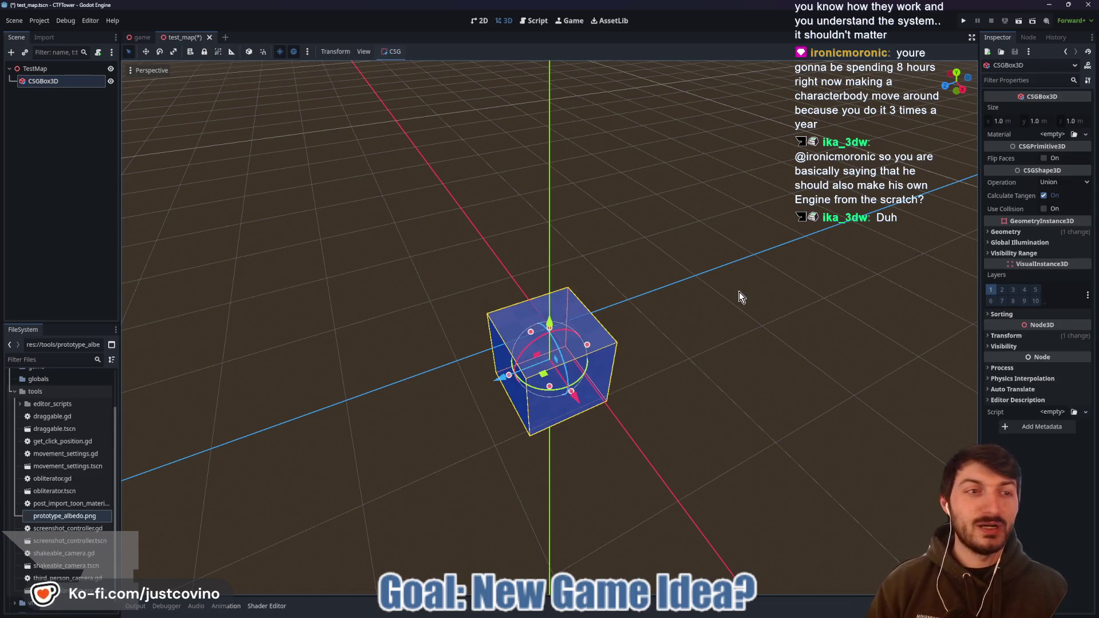
mouse_move(738, 312)
left_mouse_down()
mouse_move(607, 275)
mouse_move(744, 275)
mouse_move(773, 326)
mouse_move(593, 347)
left_mouse_up()
- Set the CSGBox3D's Size z to 50 m
key("f")
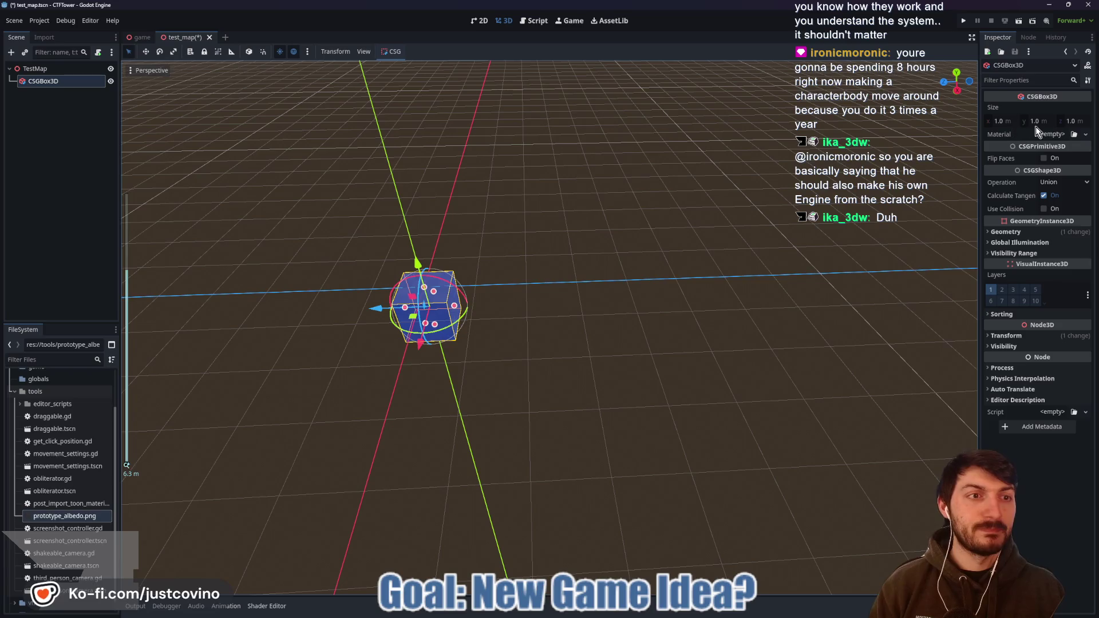
left_click(1079, 121)
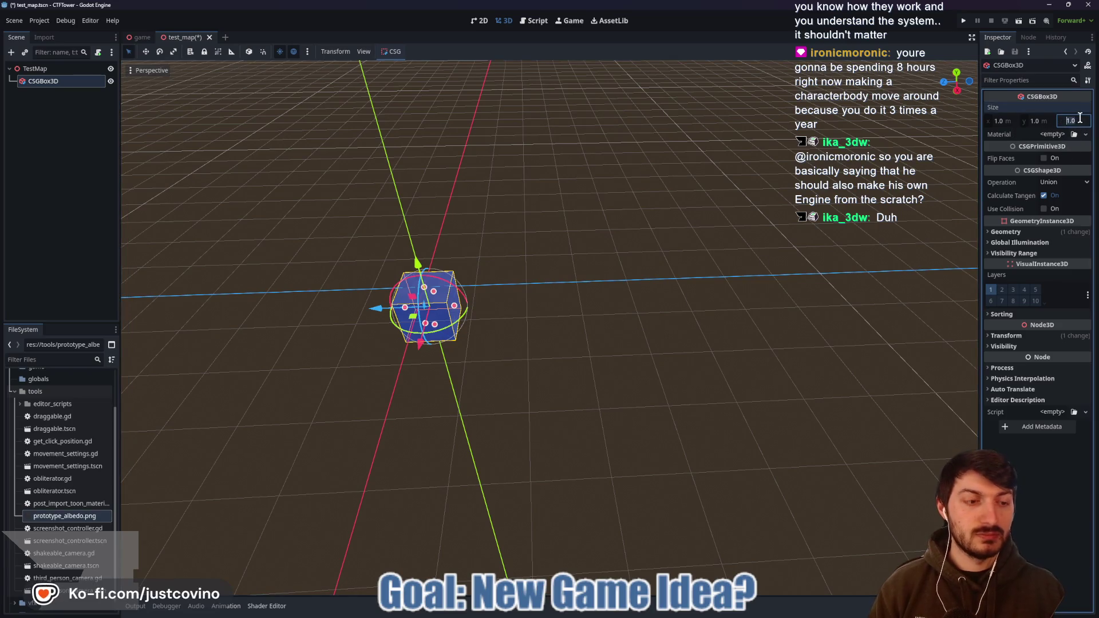
type("50")
key("Return")
key("f")
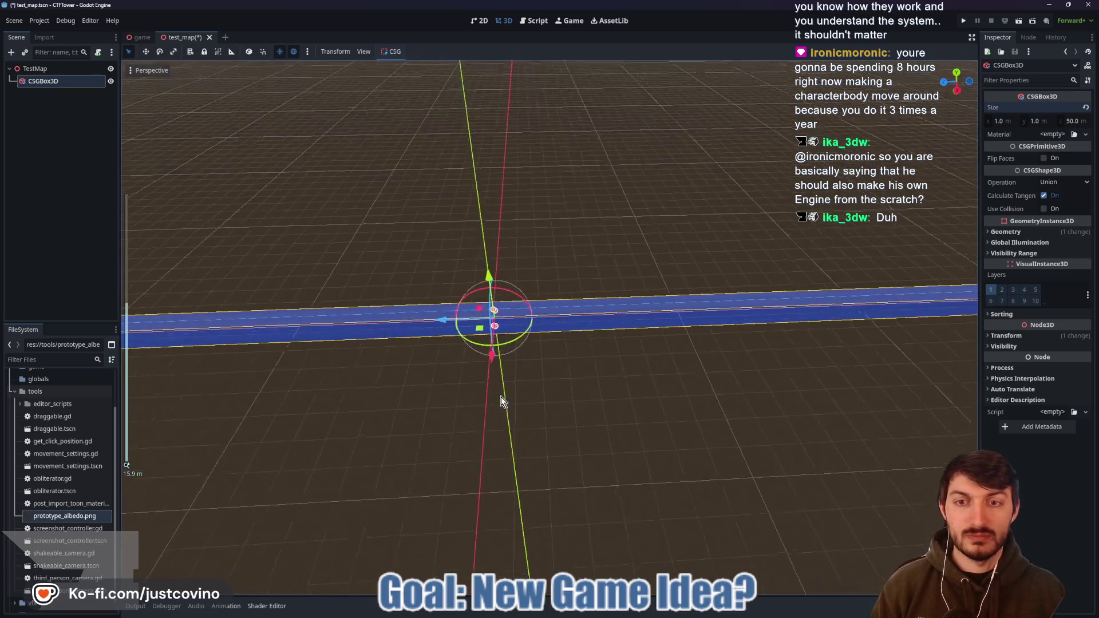
scroll(506, 404, "up", 8)
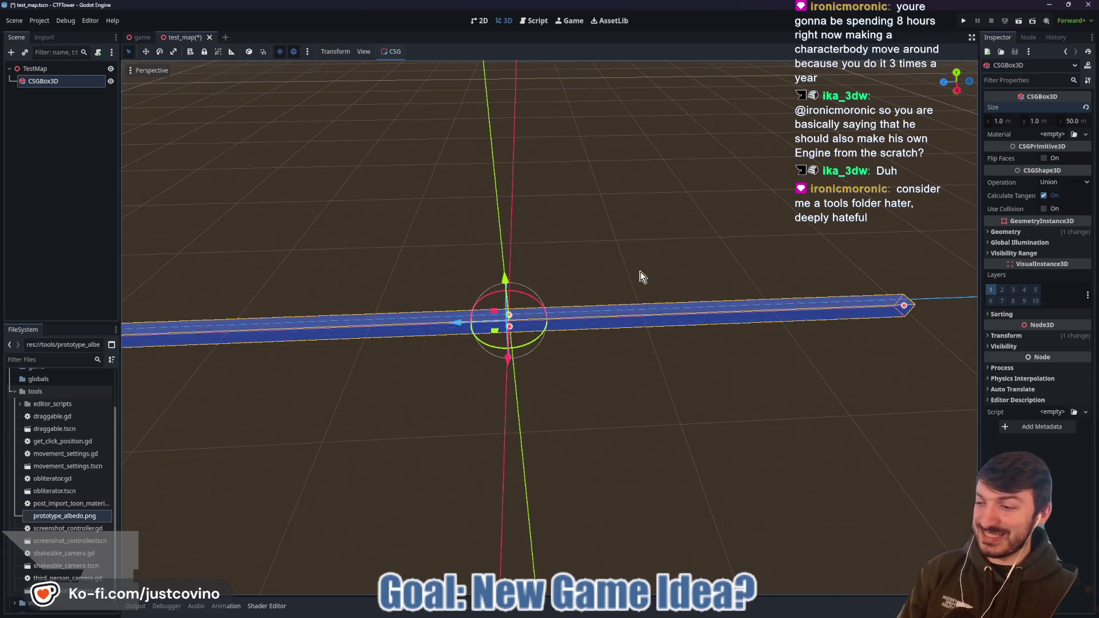
- Set Size x to 25 m, making a 25 × 1 × 50 m floor slab
left_click(15, 391)
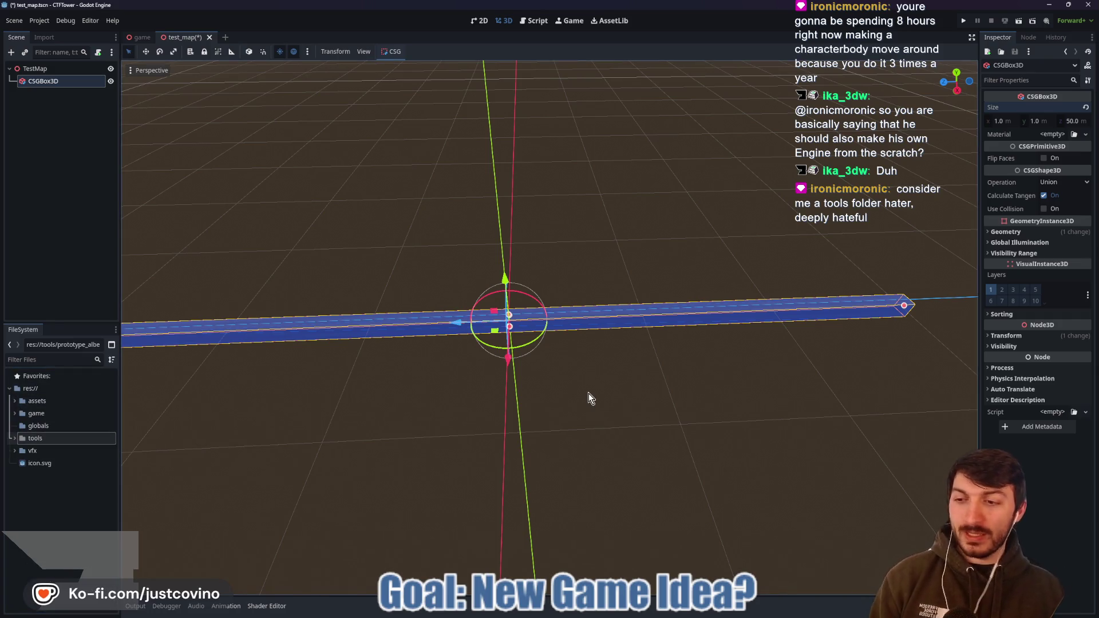
left_click(1007, 121)
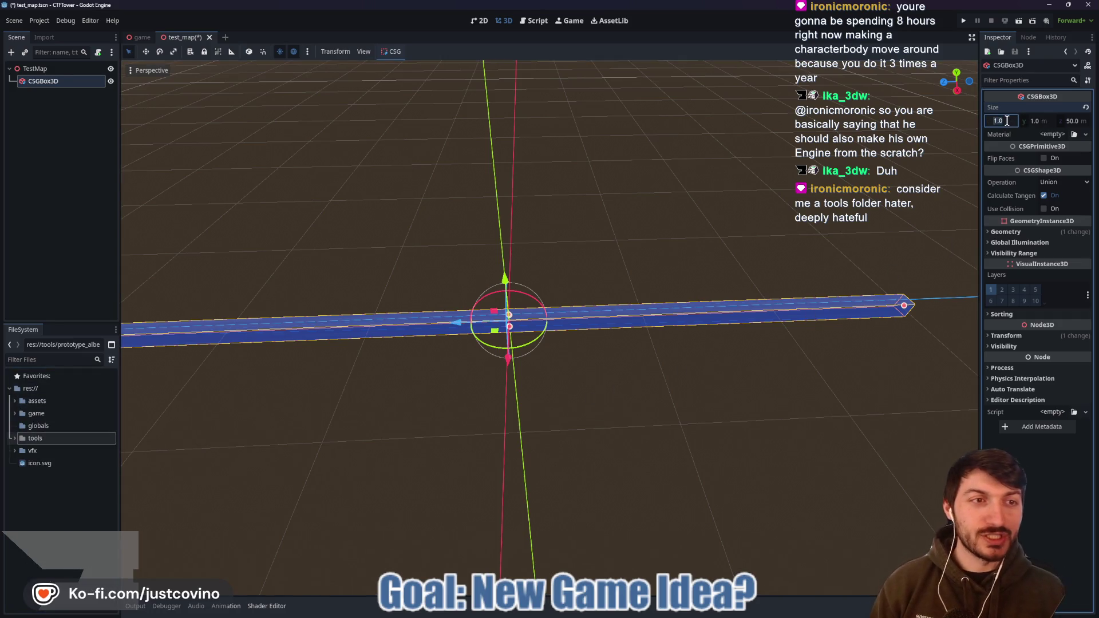
type("25")
key("Return")
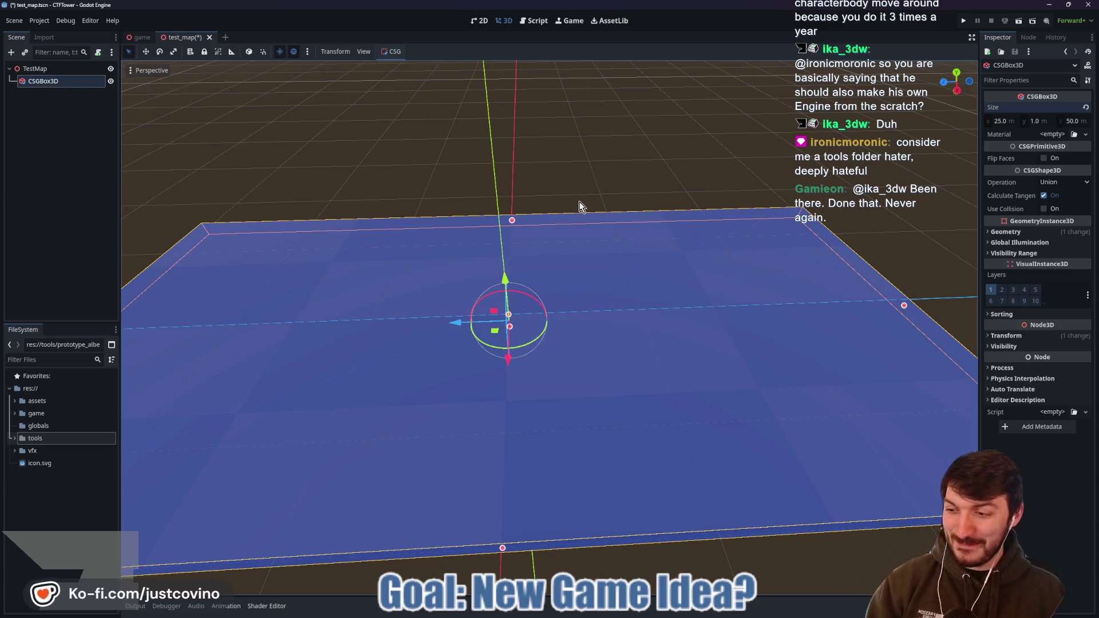
mouse_move(572, 180)
left_mouse_down()
mouse_move(697, 174)
mouse_move(793, 290)
mouse_move(740, 266)
left_mouse_up()
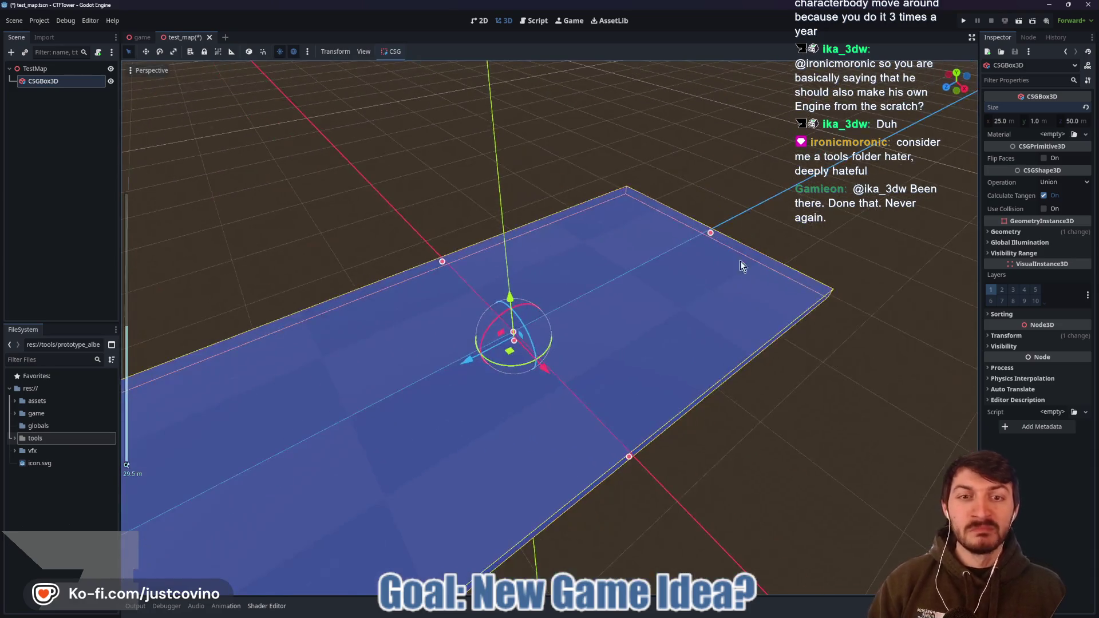
left_click(740, 266)
left_click(43, 81)
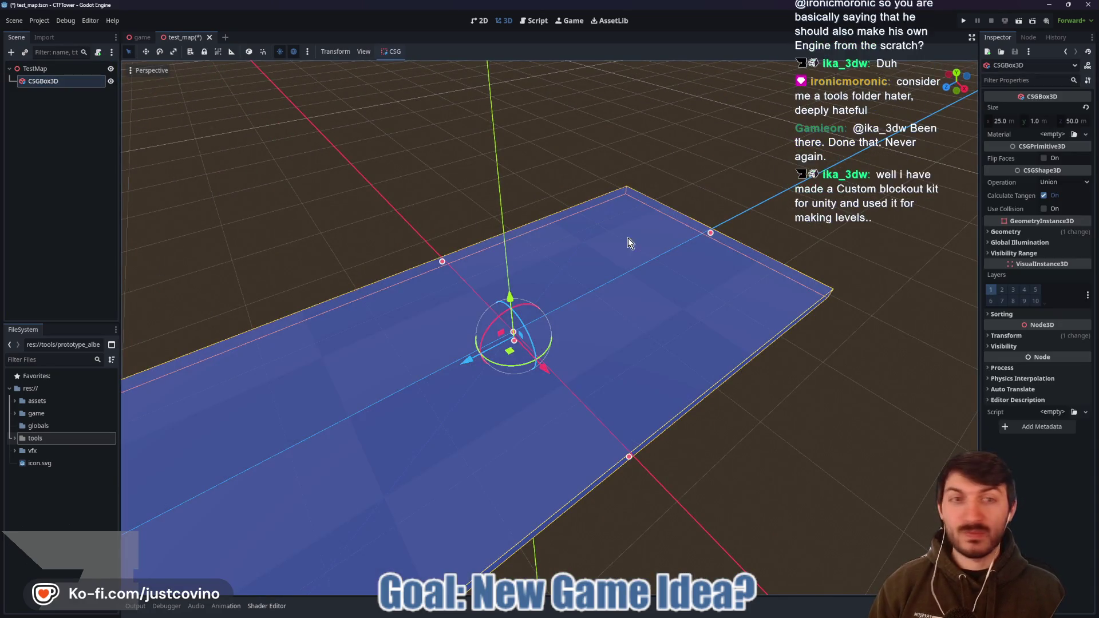
left_click(1006, 335)
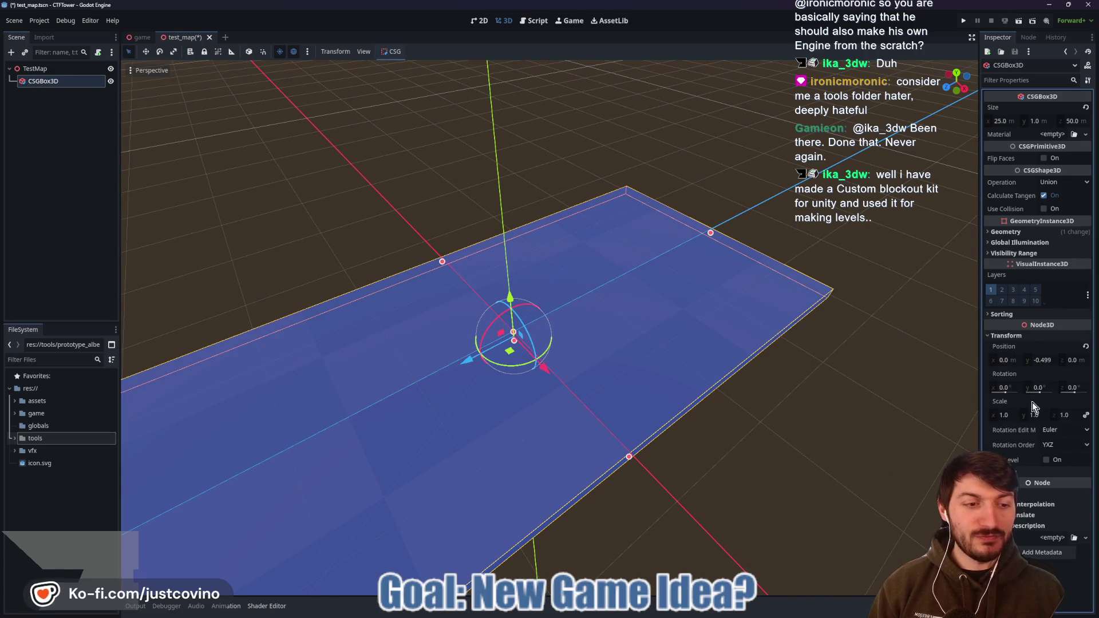
- Enable Triplanar on the material override's UV1 and lower its Scale for larger checkers
left_click(1007, 335)
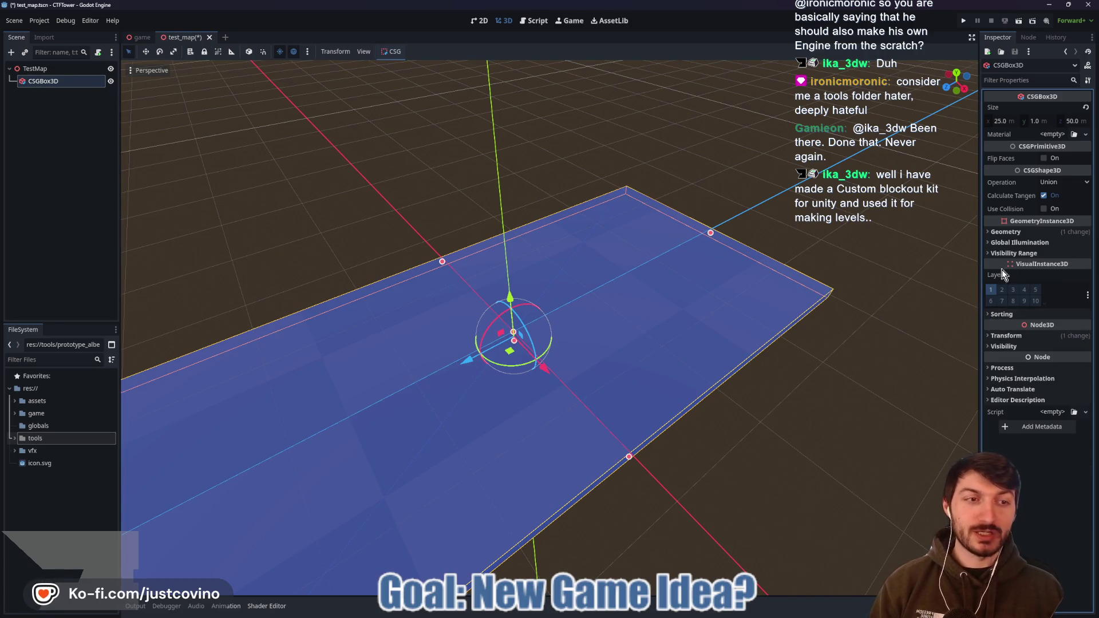
left_click(1005, 232)
left_click(1063, 249)
scroll(1028, 372, "down", 5)
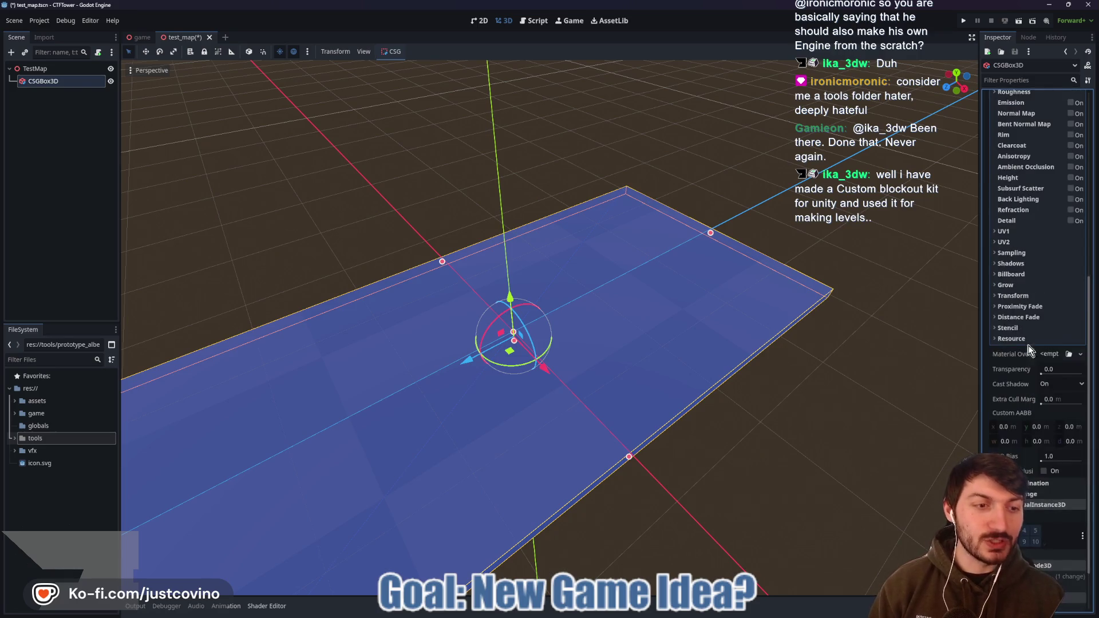
scroll(1028, 290, "up", 3)
left_click(1024, 296)
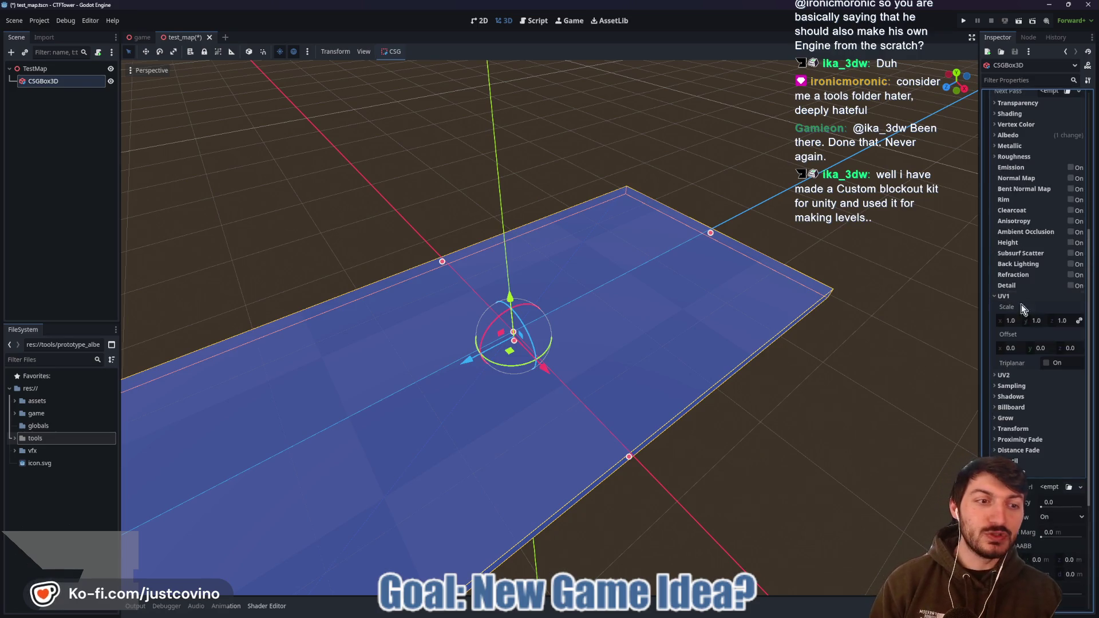
left_click(1054, 364)
mouse_move(1011, 324)
left_mouse_down()
mouse_move(973, 324)
mouse_move(1016, 321)
left_mouse_up()
mouse_move(854, 373)
left_mouse_down()
mouse_move(458, 400)
mouse_move(463, 424)
left_mouse_up()
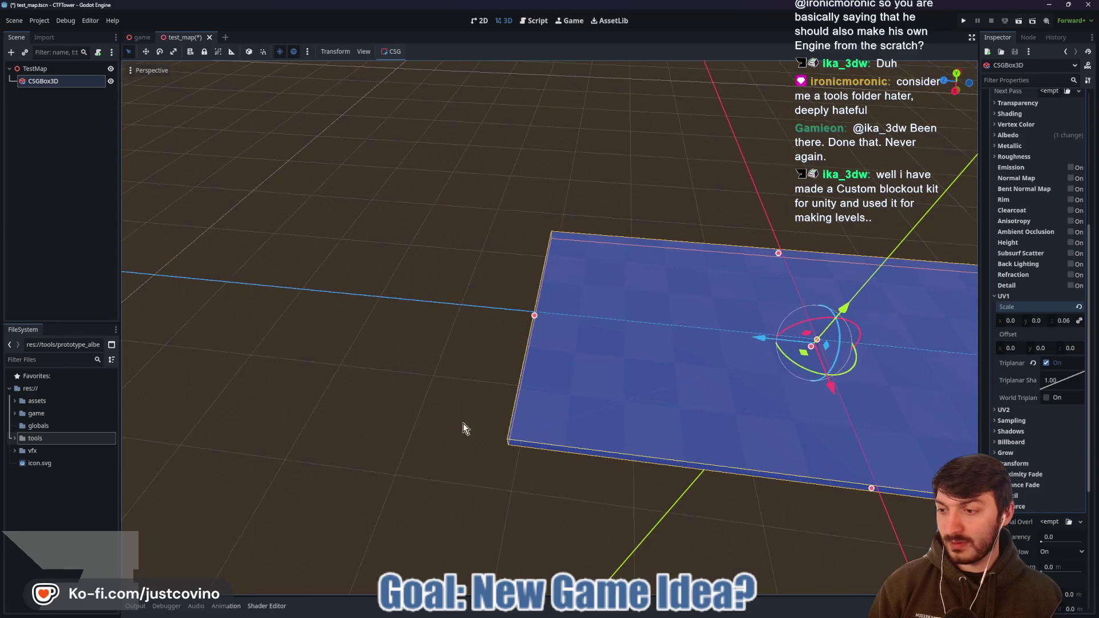
key("f")
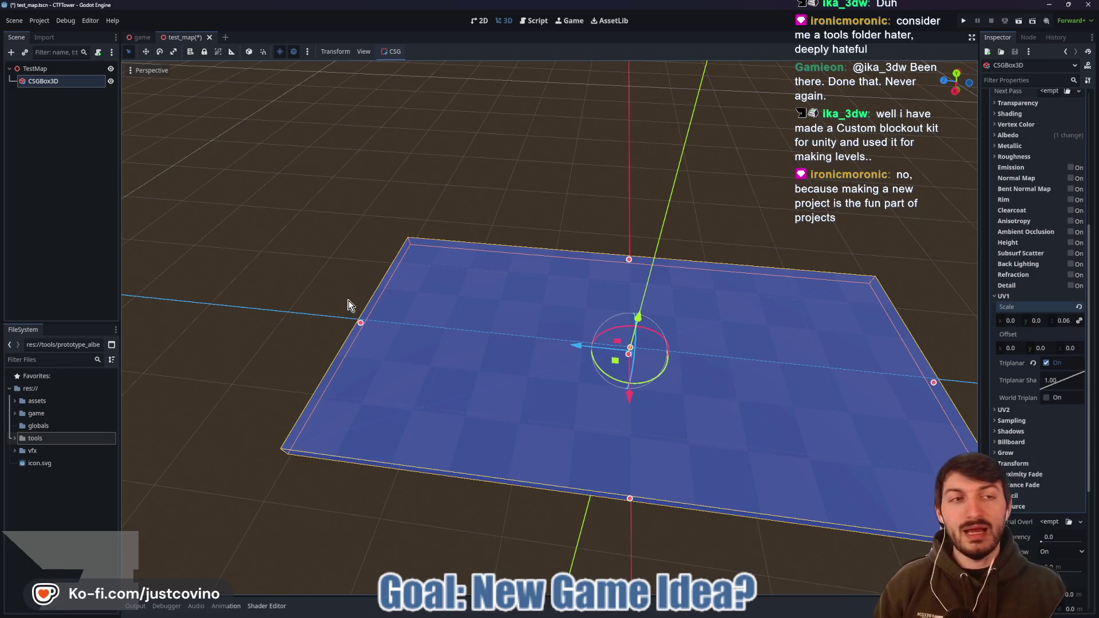
mouse_move(284, 296)
left_mouse_down()
mouse_move(517, 343)
mouse_move(596, 275)
mouse_move(587, 325)
left_mouse_up()
left_click(43, 81)
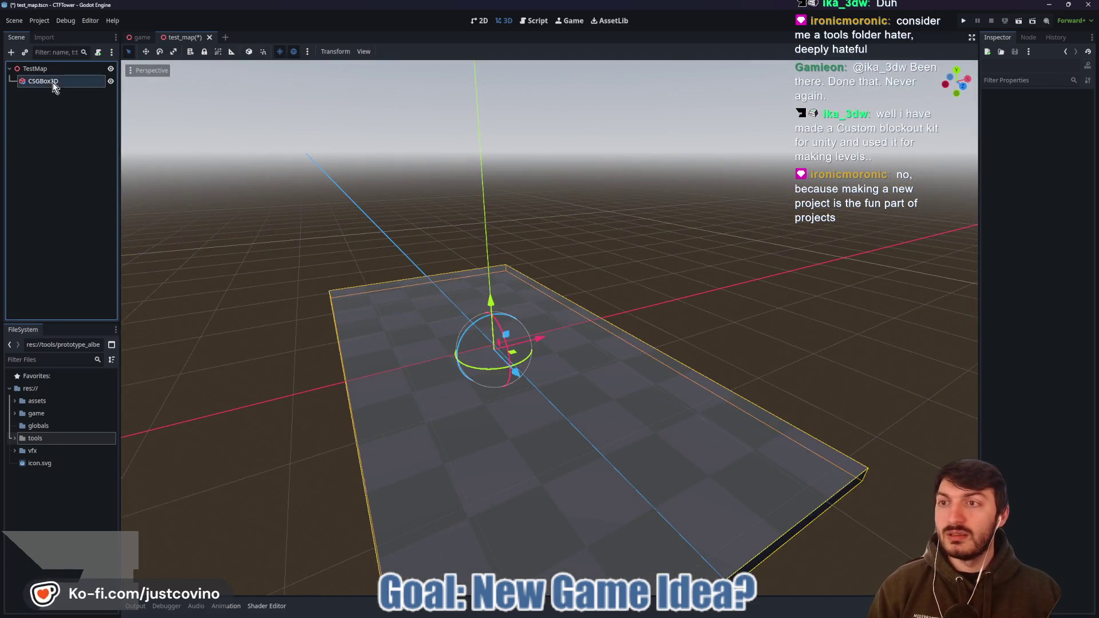
- Inspect the checkered floor slab from several angles and save test_map.tscn
left_click(1057, 262)
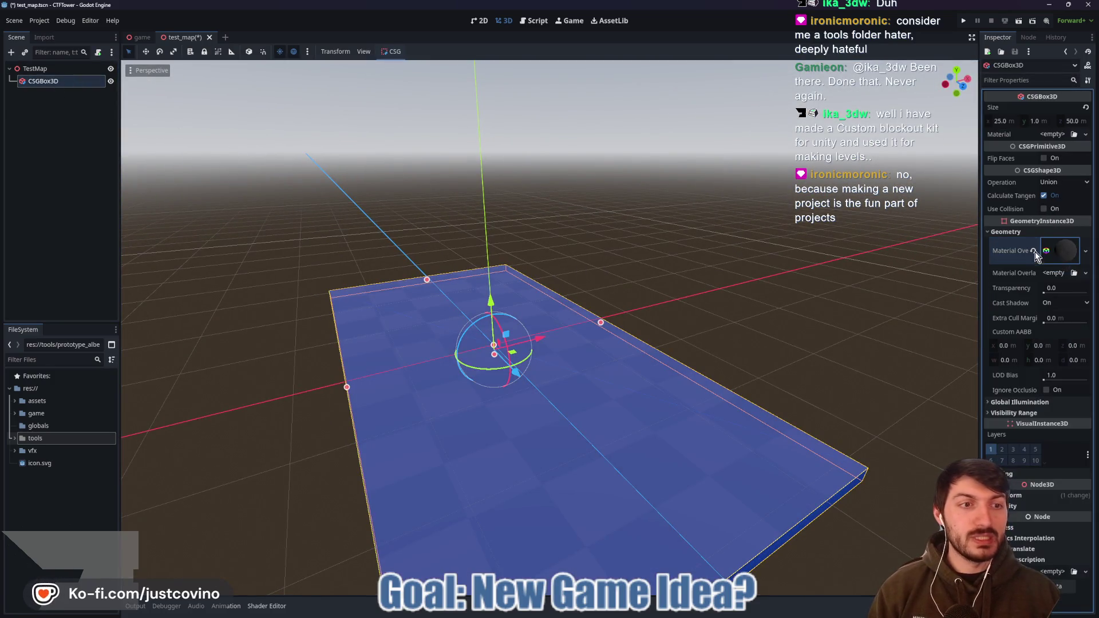
mouse_move(836, 252)
left_mouse_down()
mouse_move(821, 270)
mouse_move(857, 285)
mouse_move(806, 292)
left_mouse_up()
key("ctrl+s")
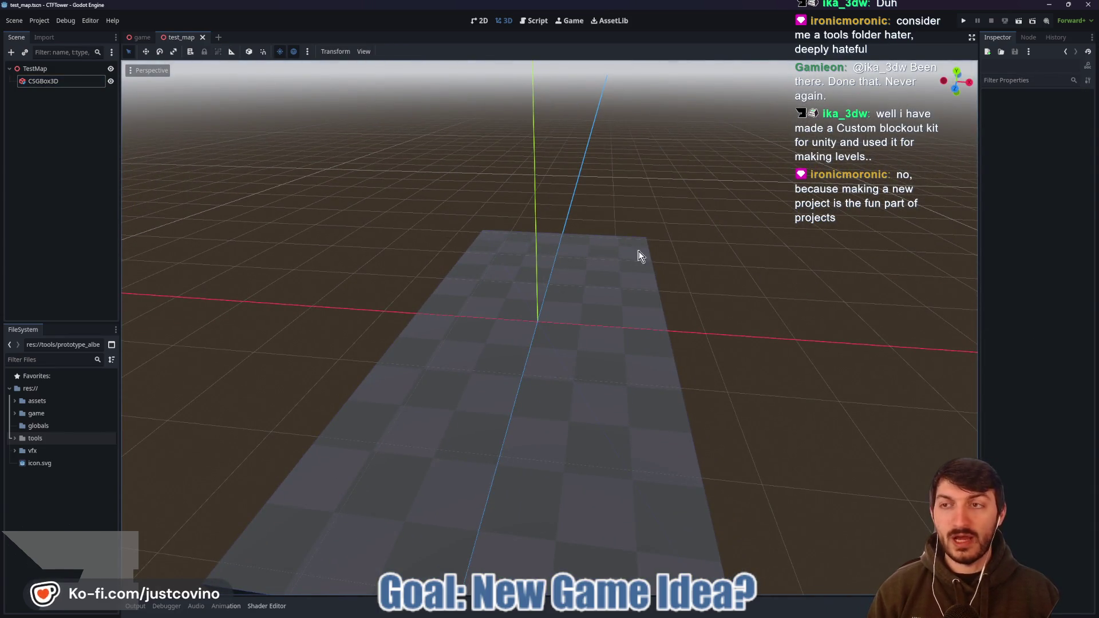
left_click(80, 82)
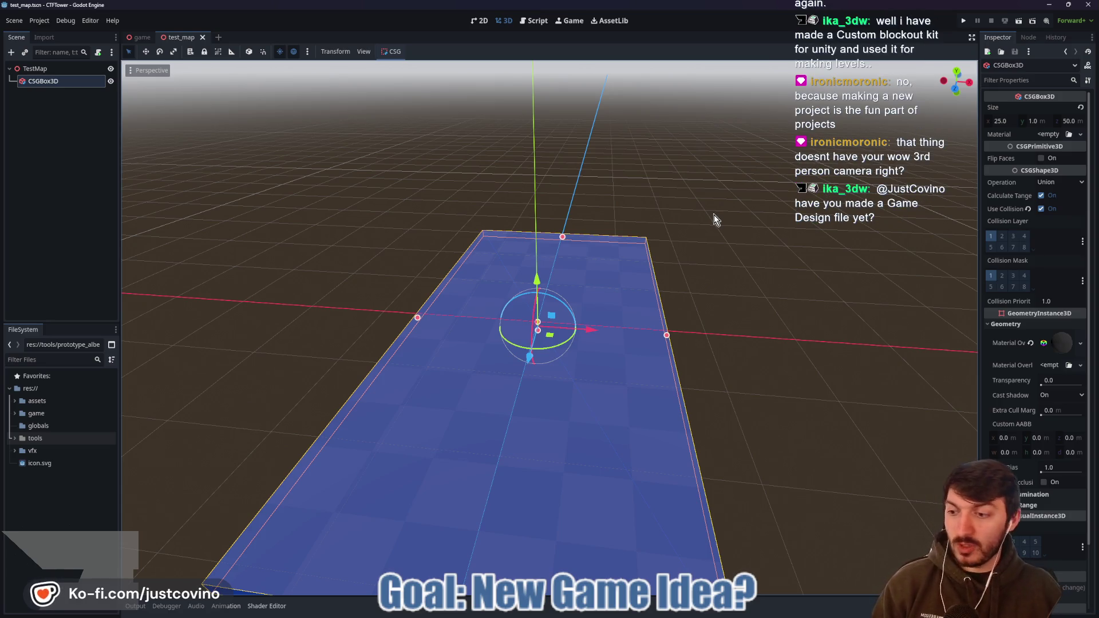
left_click_drag(728, 217, 602, 246)
left_click(581, 179)
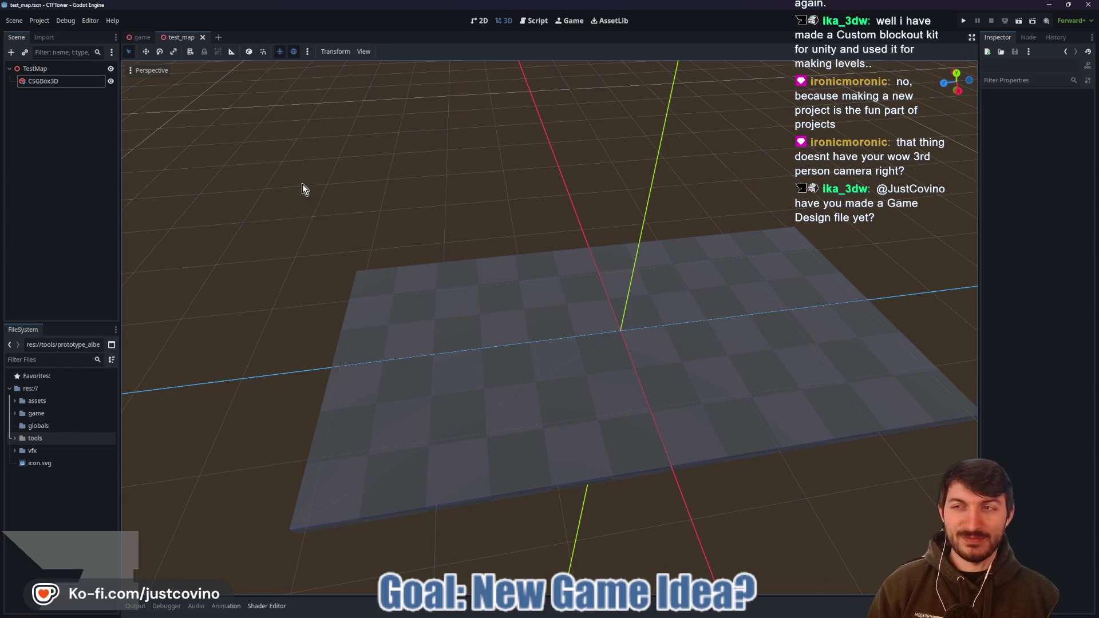
left_click(59, 85)
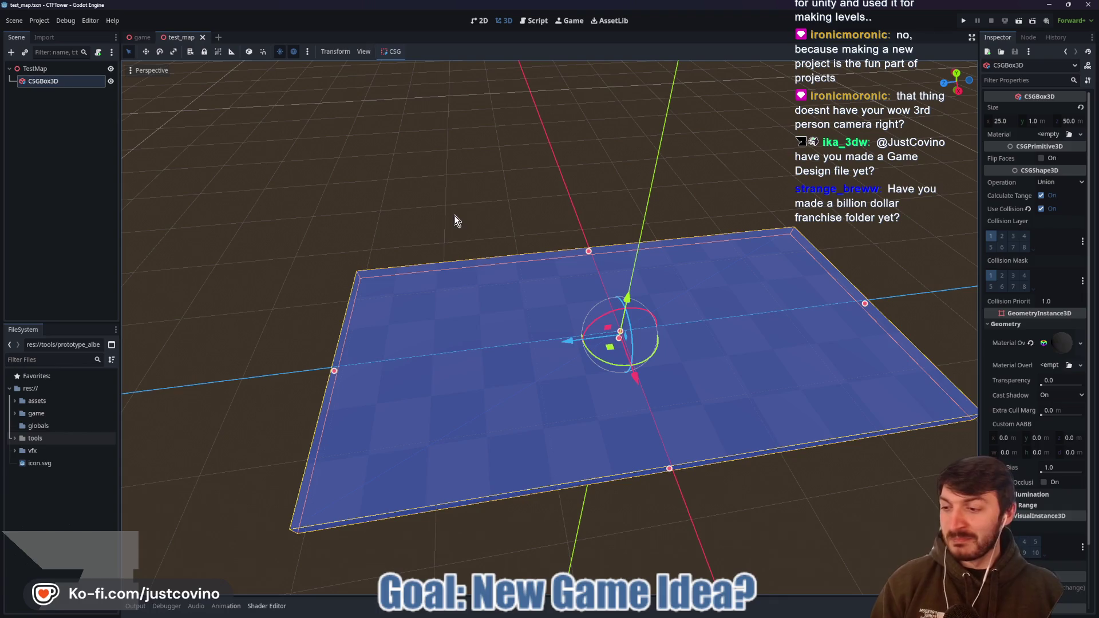
mouse_move(474, 198)
left_mouse_down()
mouse_move(442, 207)
mouse_move(457, 188)
left_mouse_up()
left_click(457, 188)
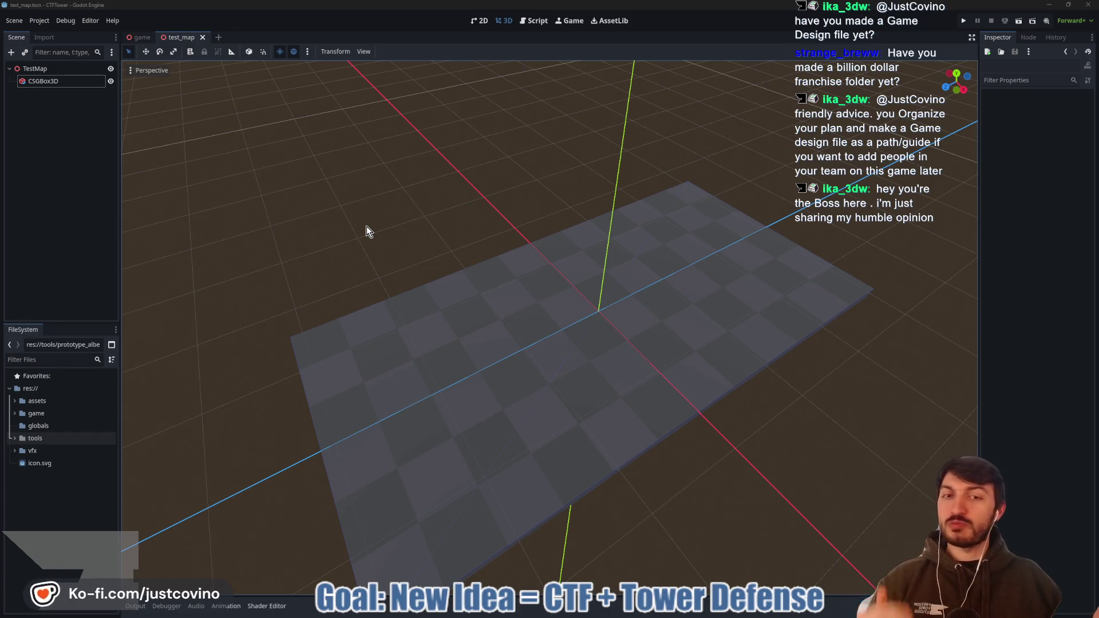
left_click_drag(422, 233, 374, 220)
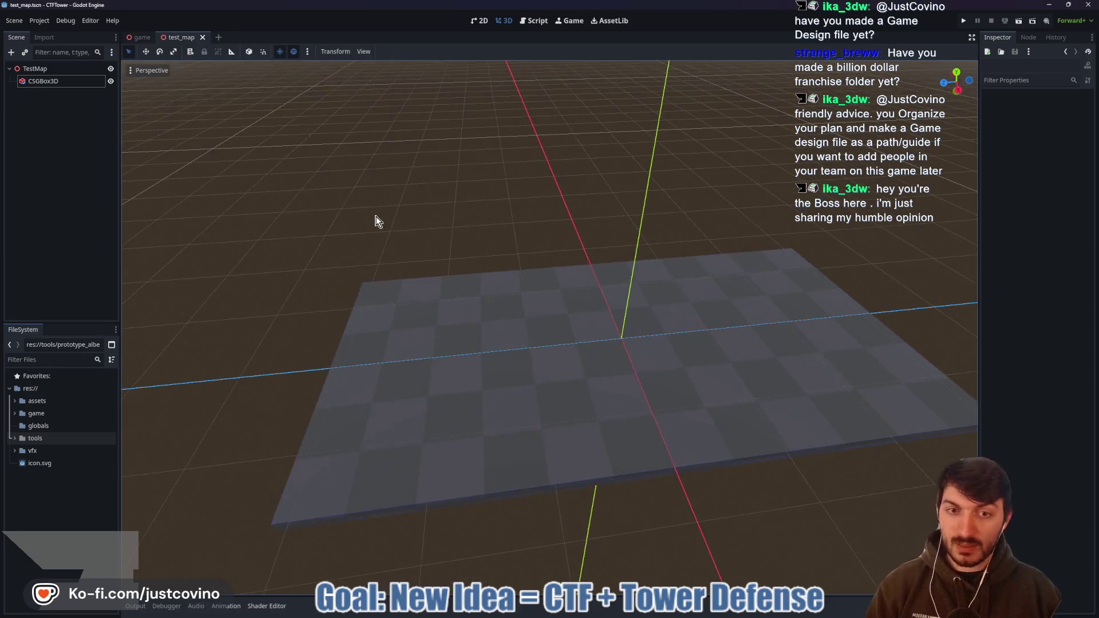
key("ctrl+s")
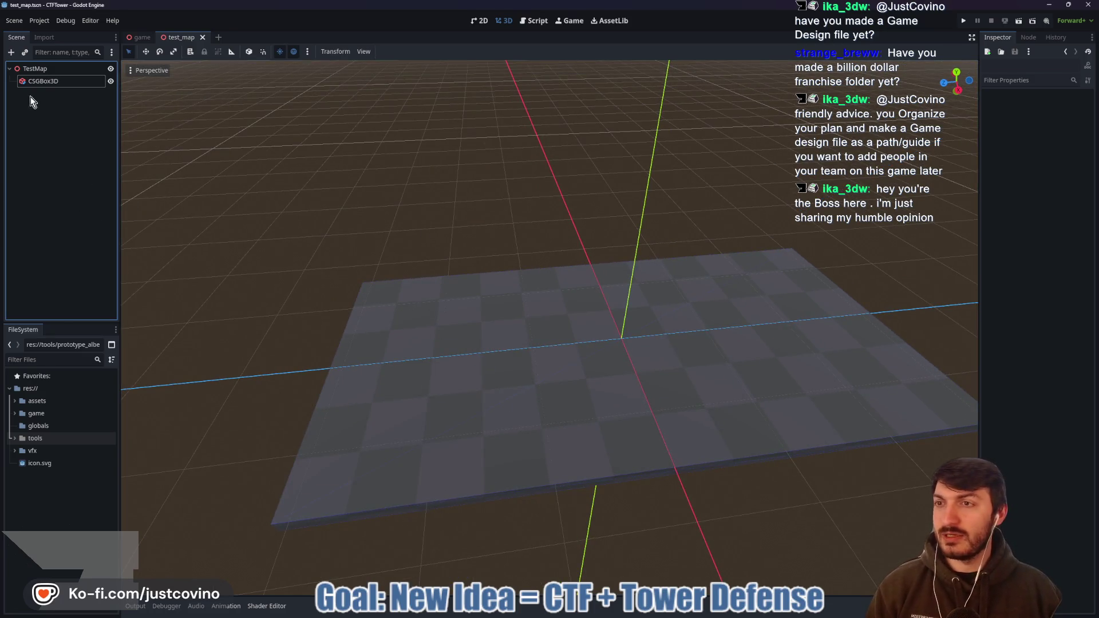
- Start a new scene with a CharacterBody3D as its root node
left_click(218, 38)
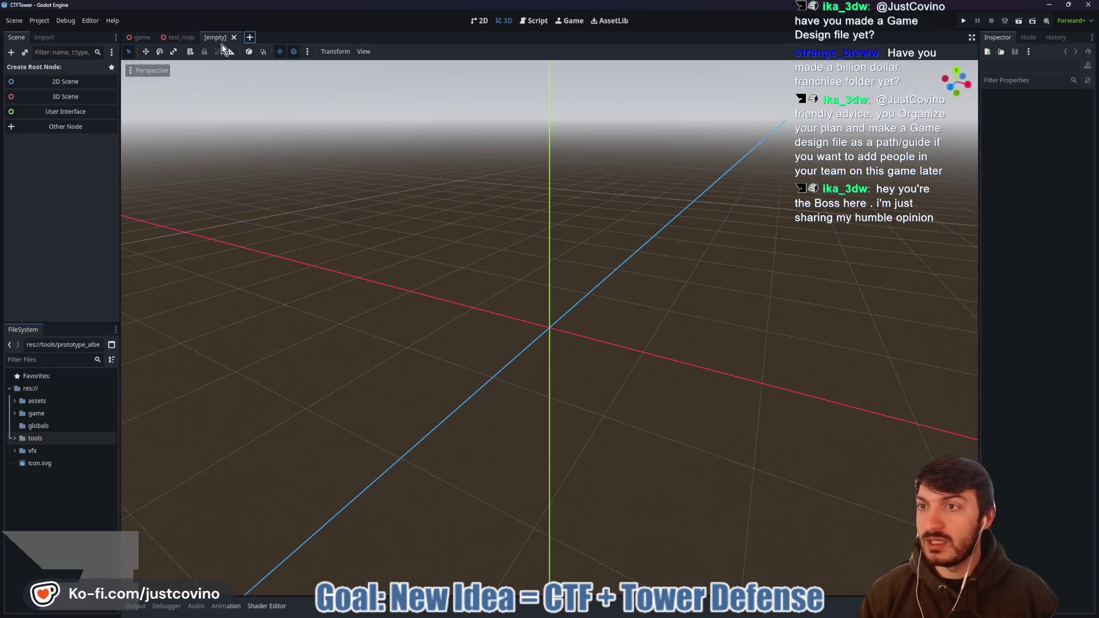
key("ctrl+a")
type("csgbo")
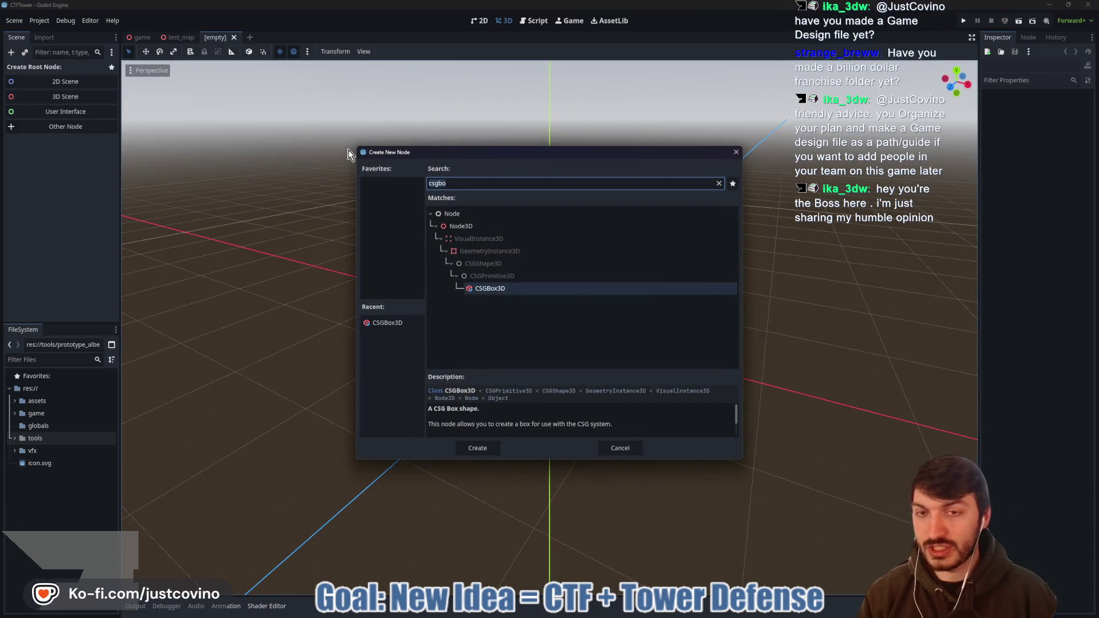
key("ctrl+a")
type("chara")
key("Return")
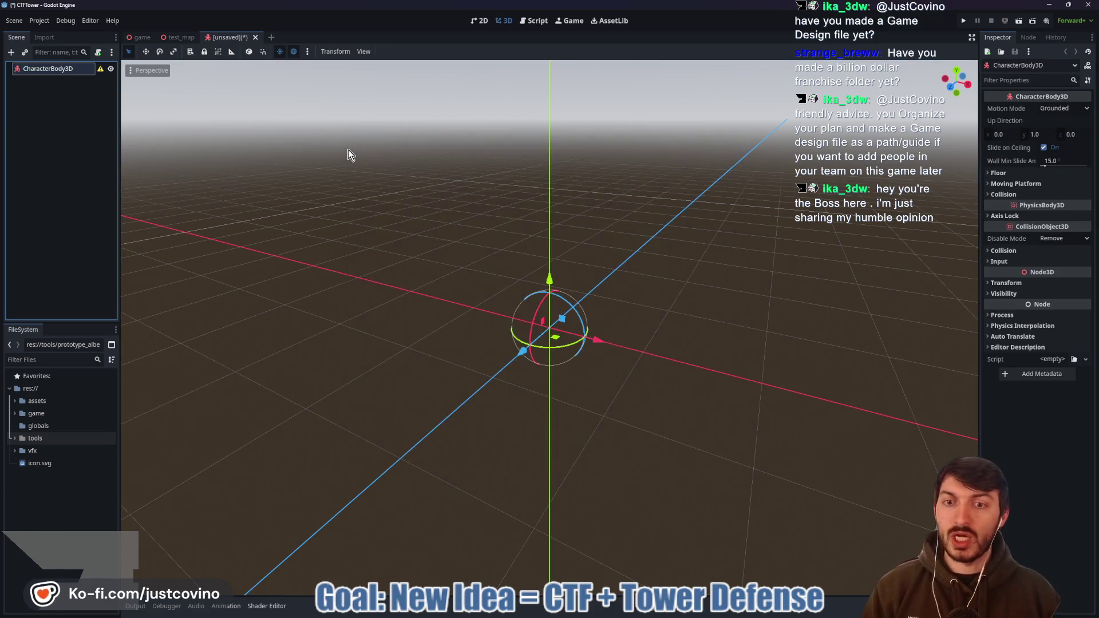
- Rename the root to Player and begin creating a new folder in res://
double_click(66, 70)
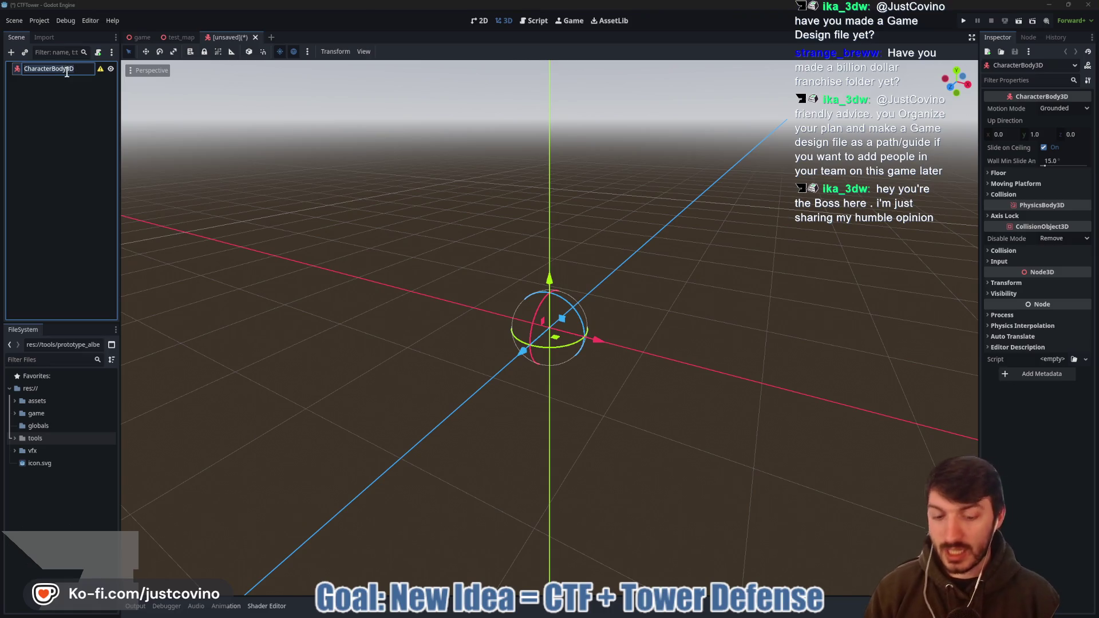
type("Player")
key("Return")
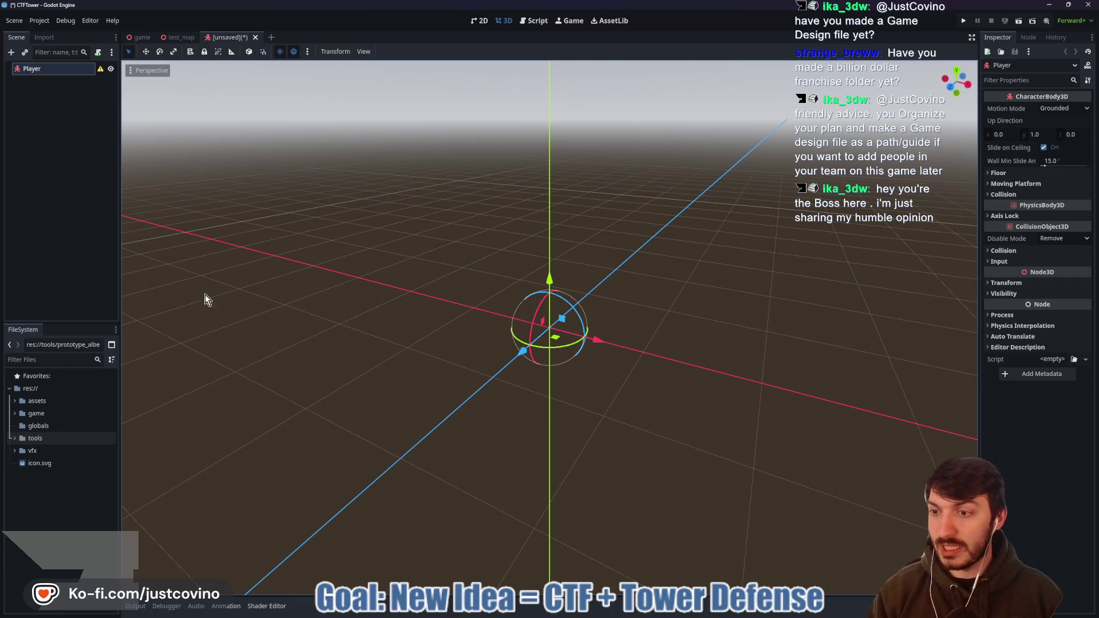
right_click(40, 490)
left_click(54, 496)
type("player")
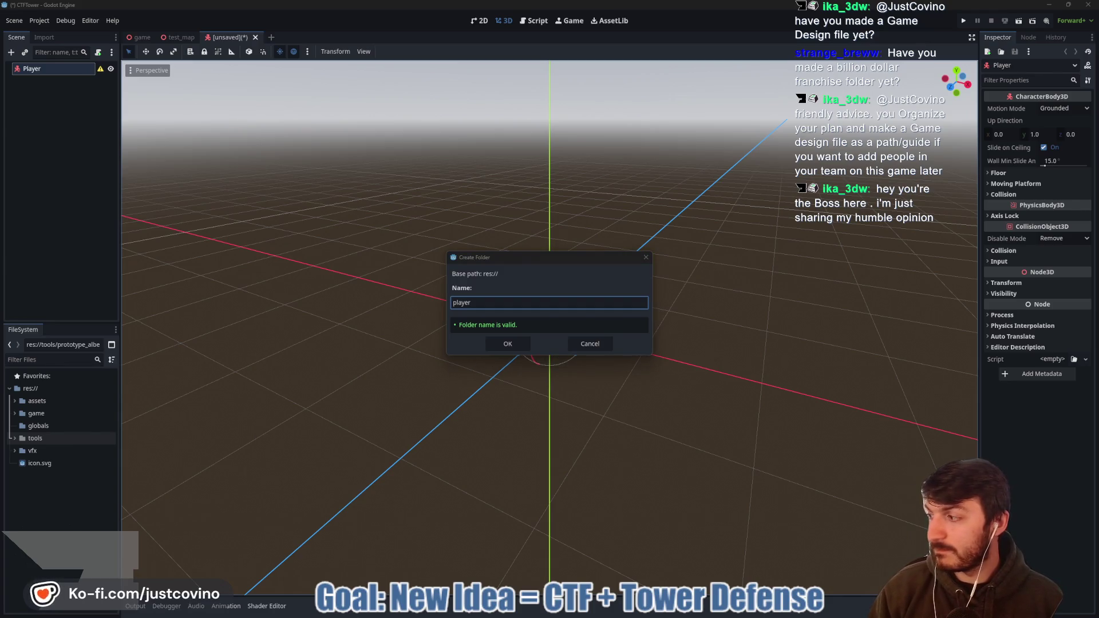
- Create the player folder in res:// and return to the test_map scene
left_click(507, 344)
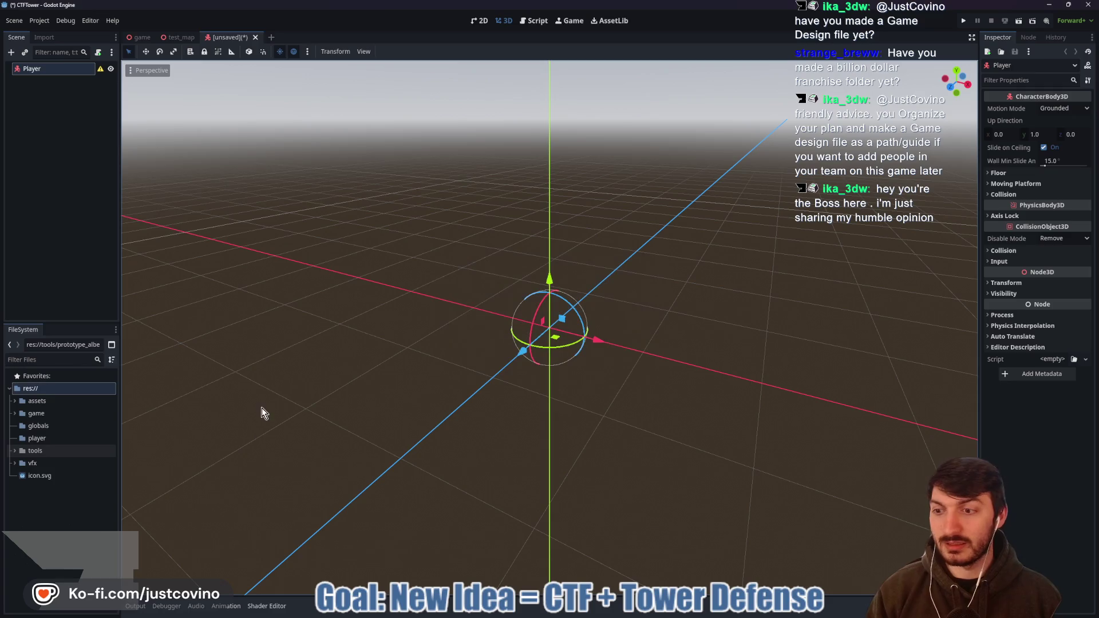
left_click(53, 440)
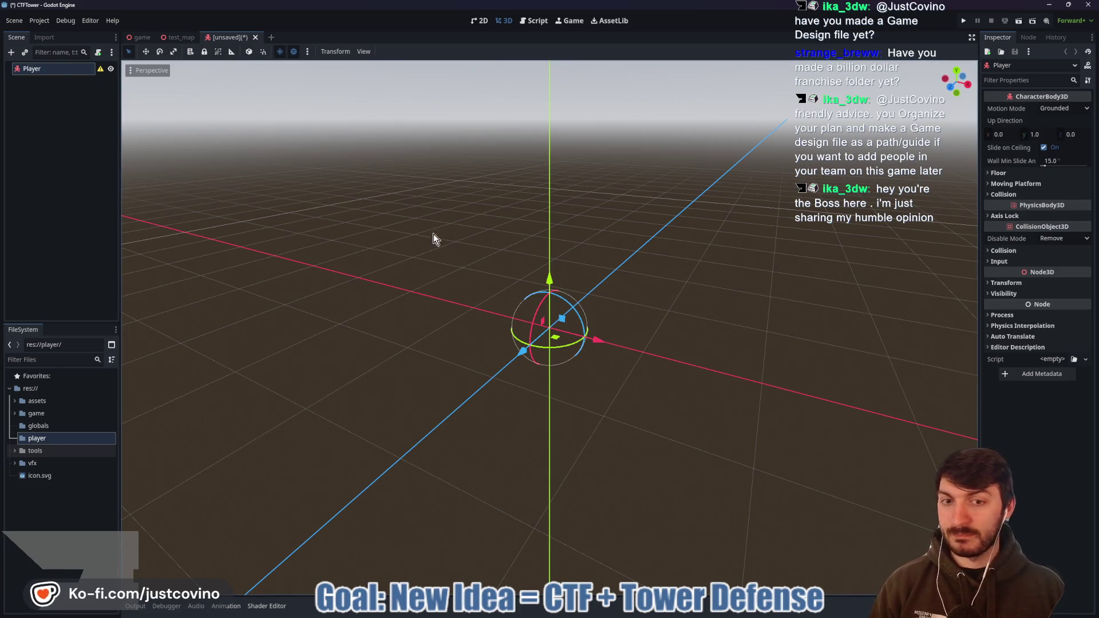
left_click(181, 40)
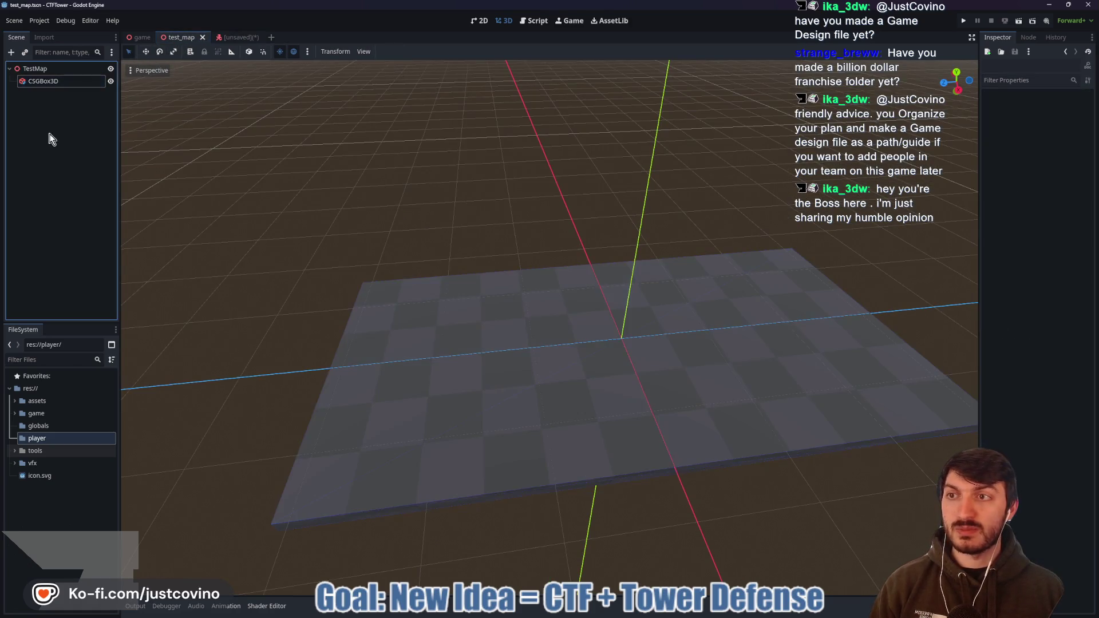
- Add a Node3D child named Map to the Game scene, then start saving the Player scene
left_click(140, 37)
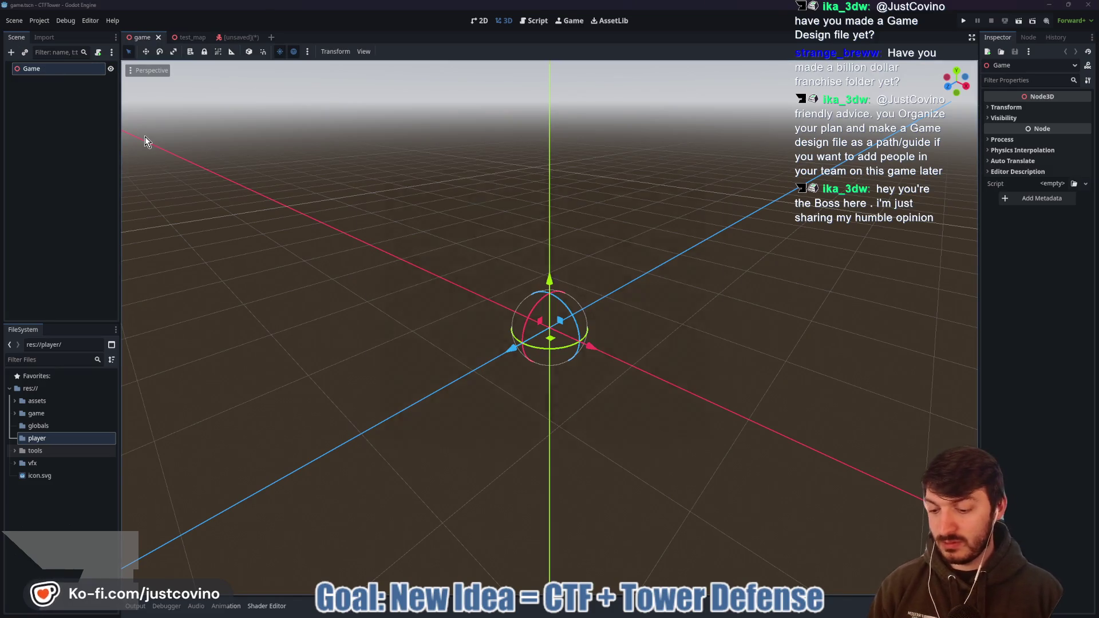
key("ctrl+a")
type("node3d")
key("Return")
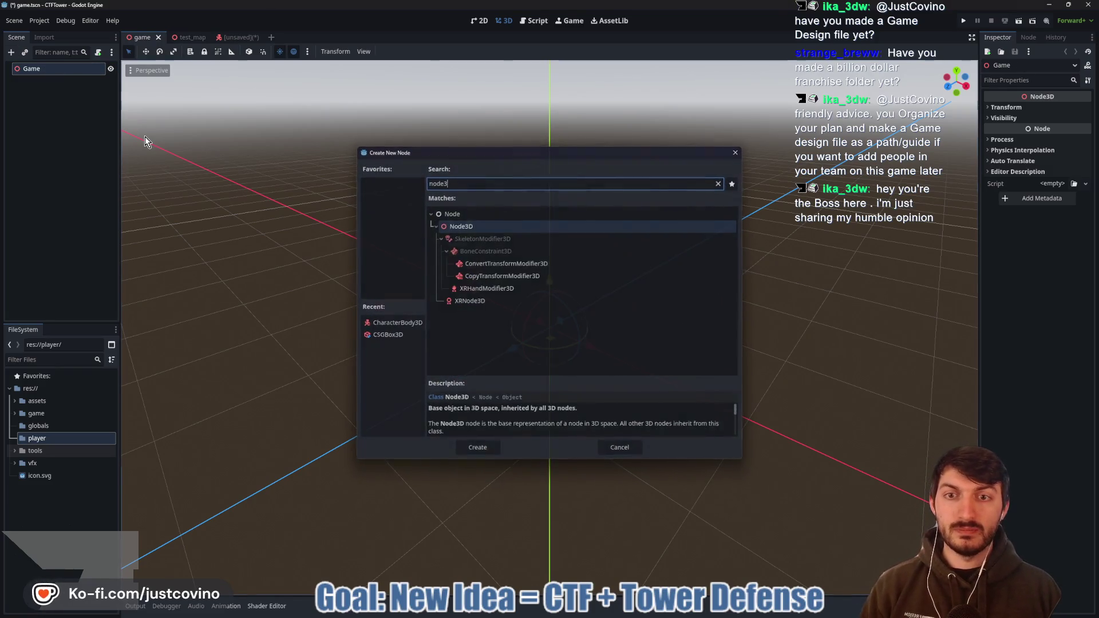
double_click(55, 80)
type("Map")
key("Return")
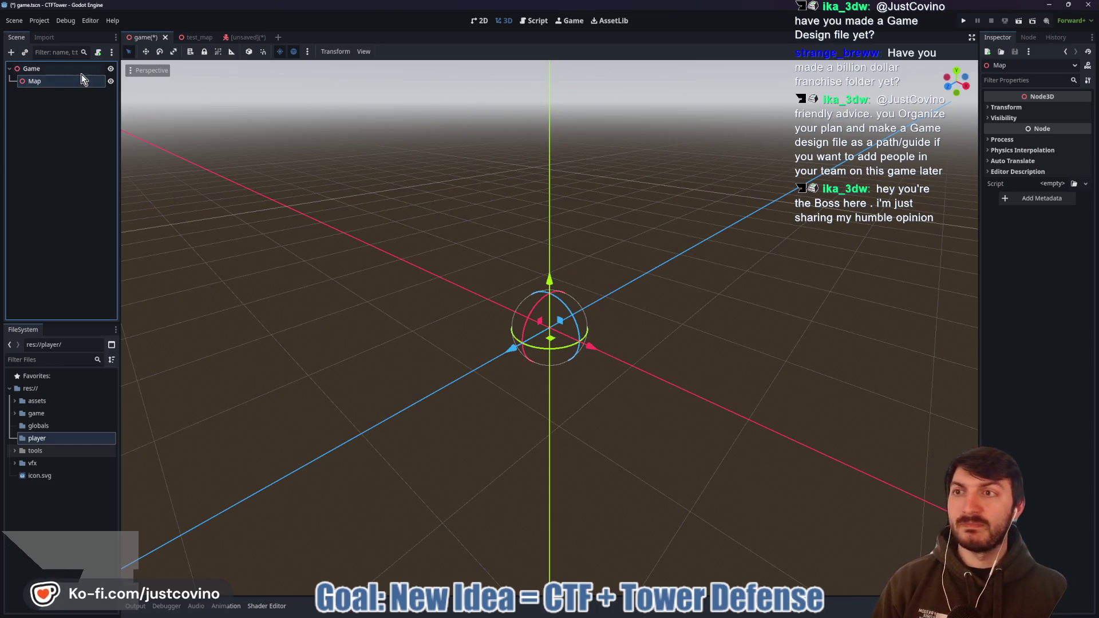
left_click(81, 72)
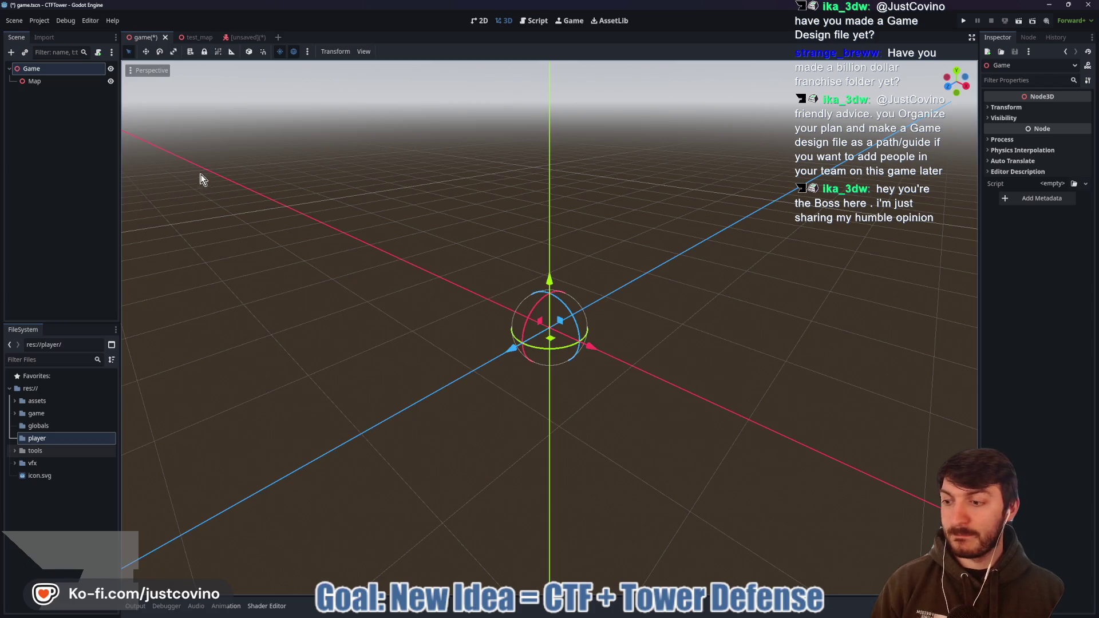
left_click(239, 37)
key("ctrl+s")
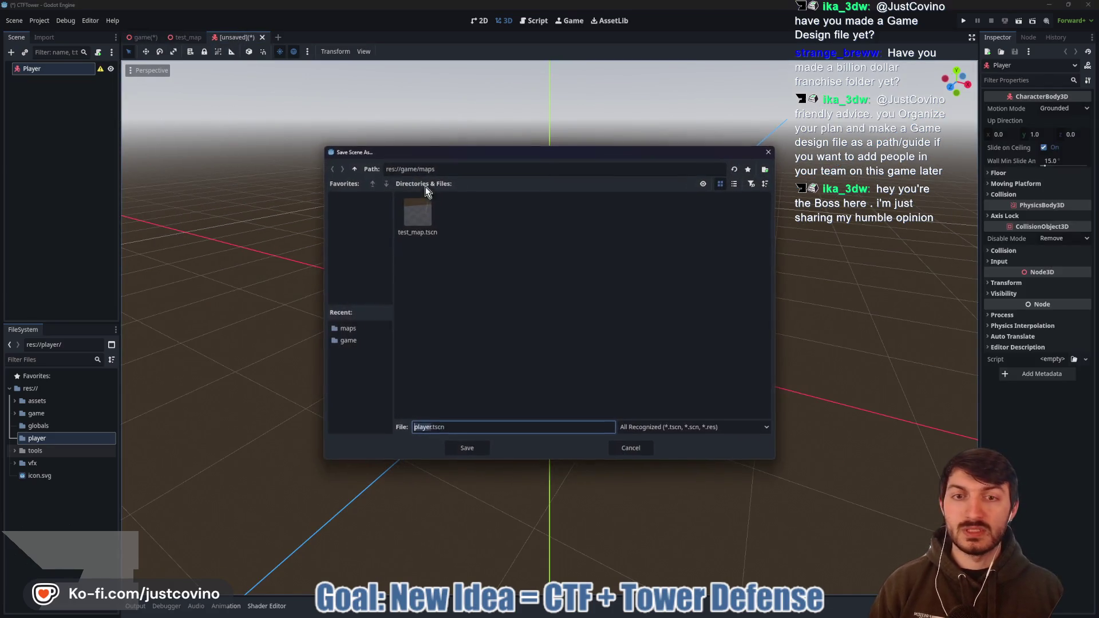
- Save the Player scene as player.tscn in the res://player folder
left_click(355, 169)
left_click(354, 169)
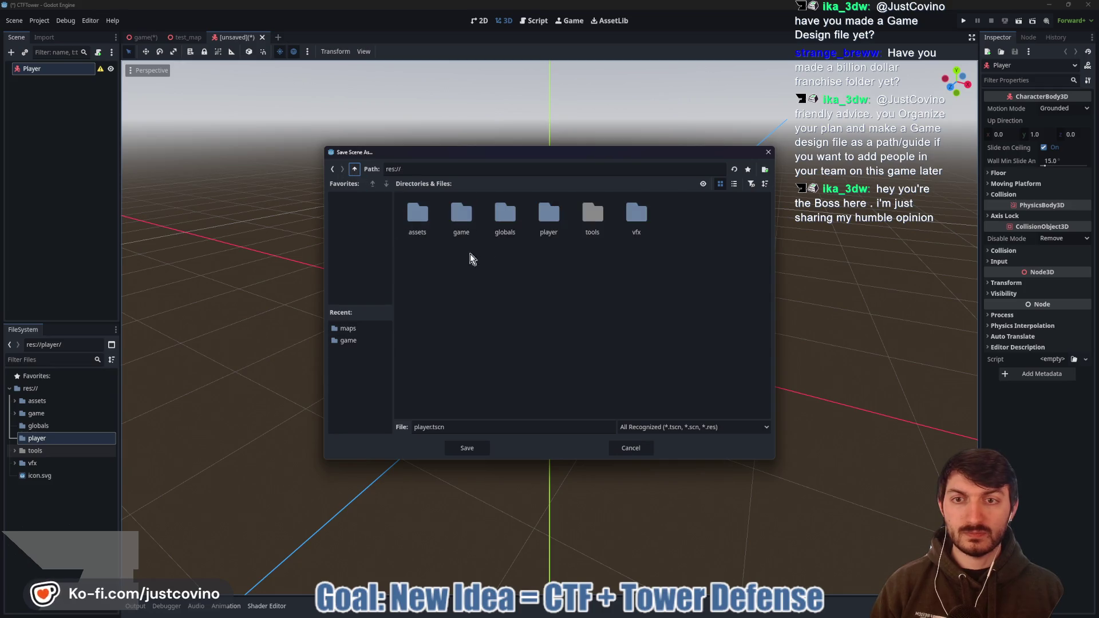
left_click(549, 216)
double_click(546, 233)
left_click(467, 447)
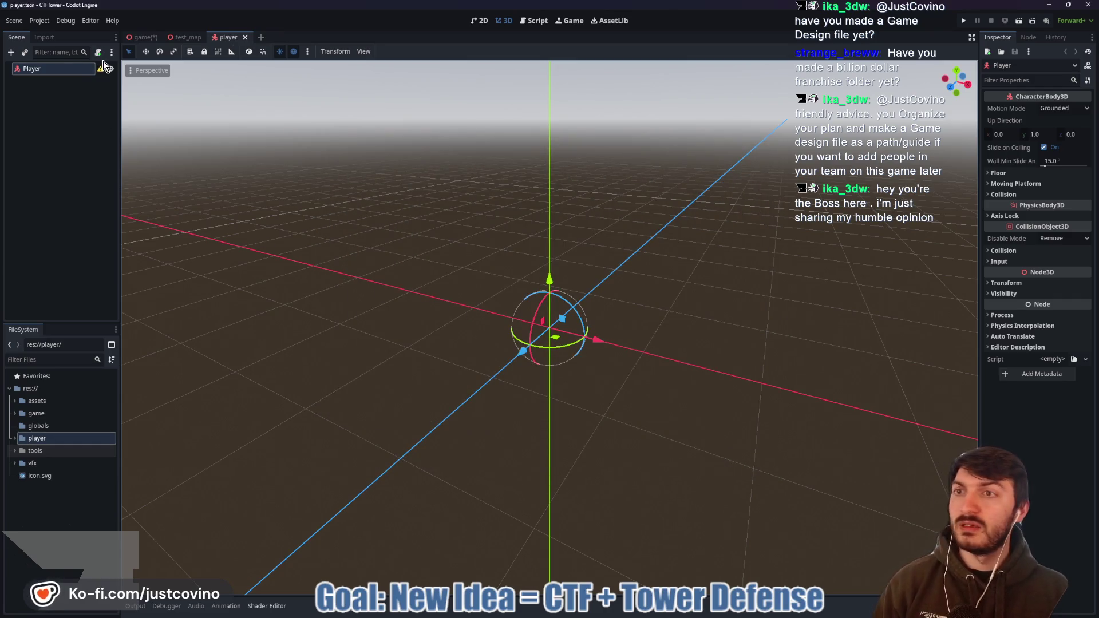
- Select the assets folder in FileSystem and open the Windows app search
left_click(15, 402)
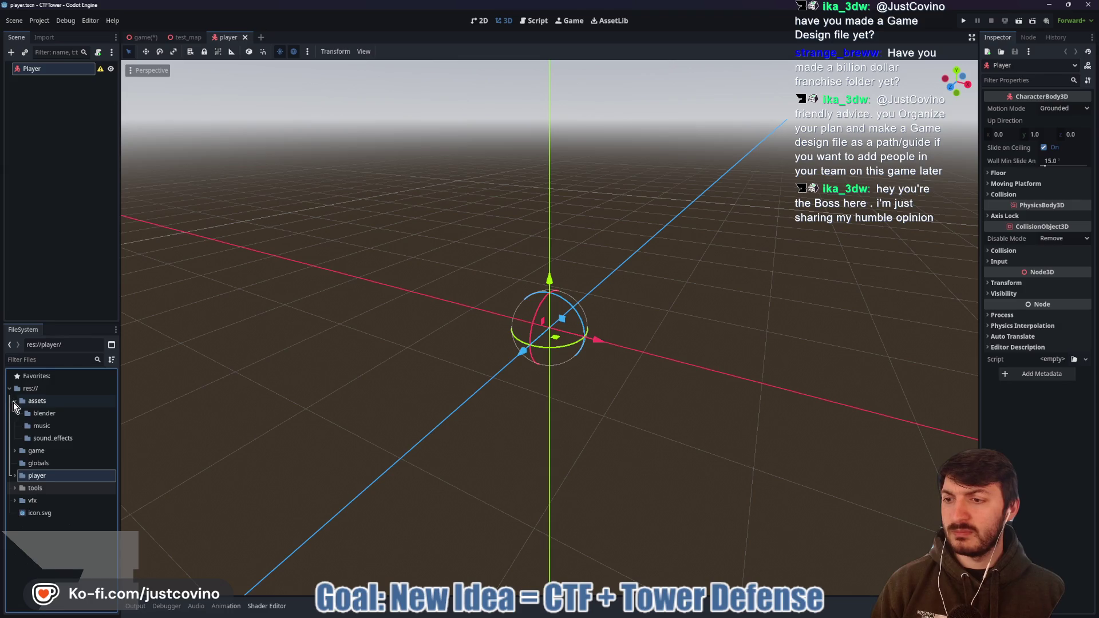
left_click(15, 402)
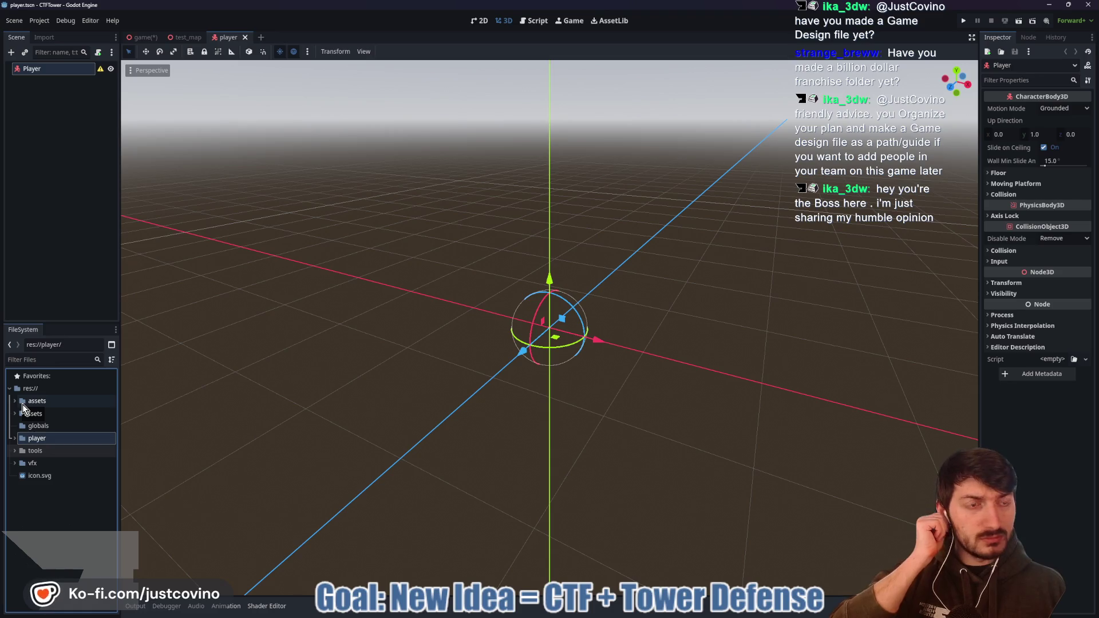
left_click(23, 405)
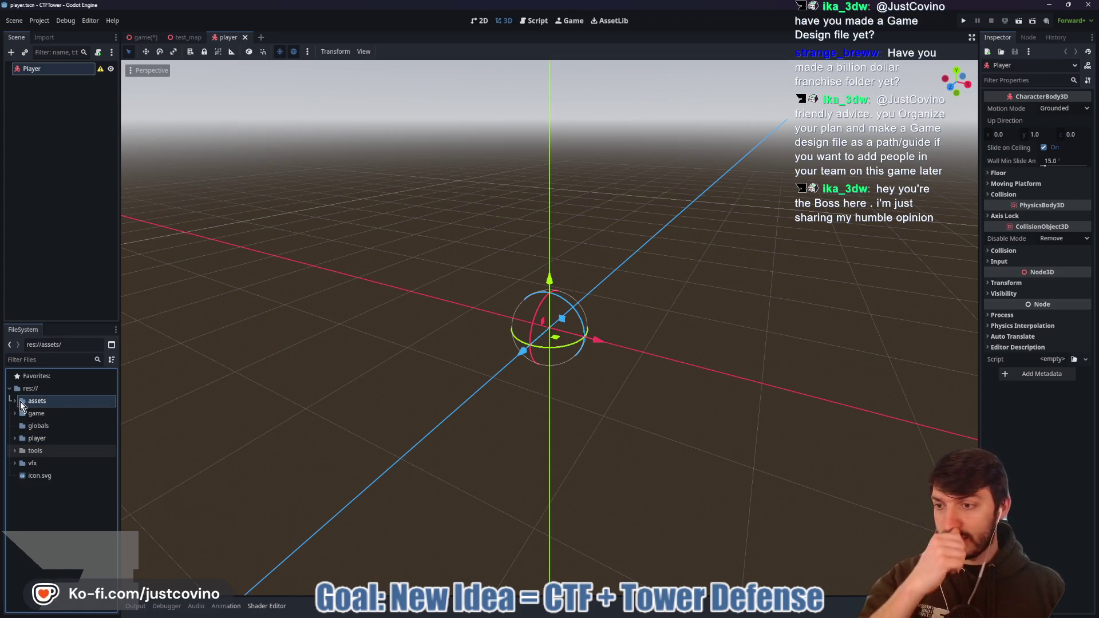
mouse_move(570, 614)
key("super")
type("eagle")
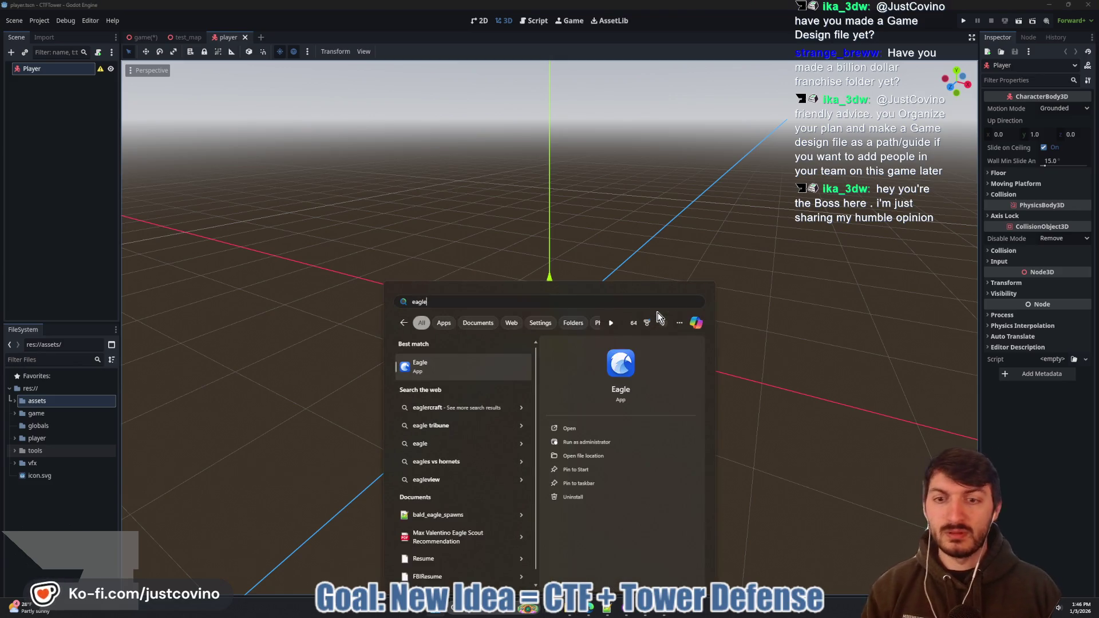
key("Return")
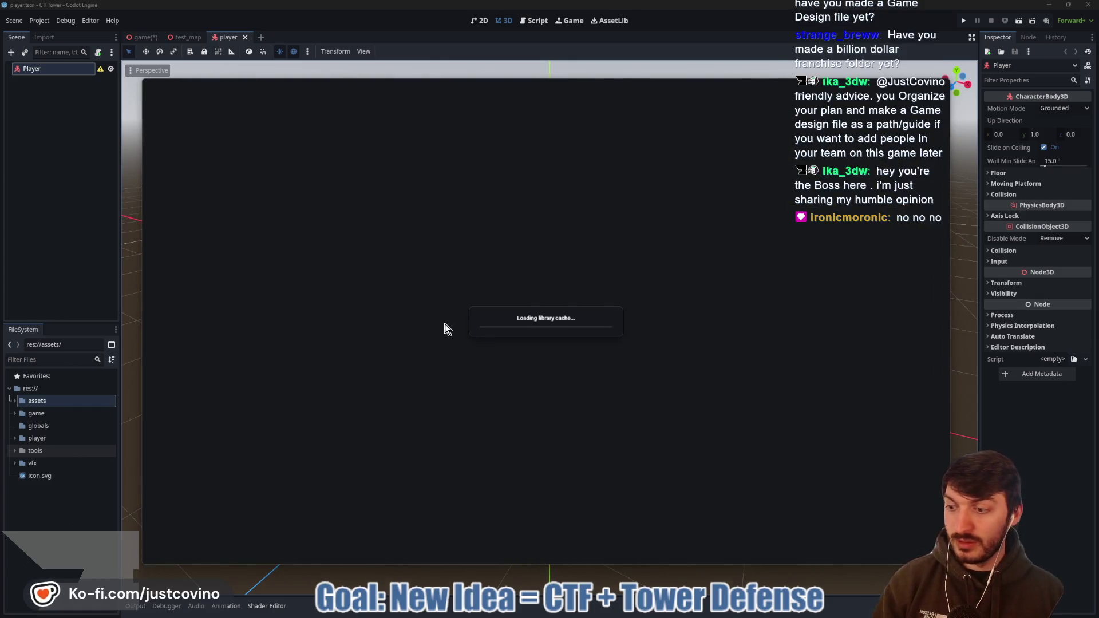
left_click(189, 265)
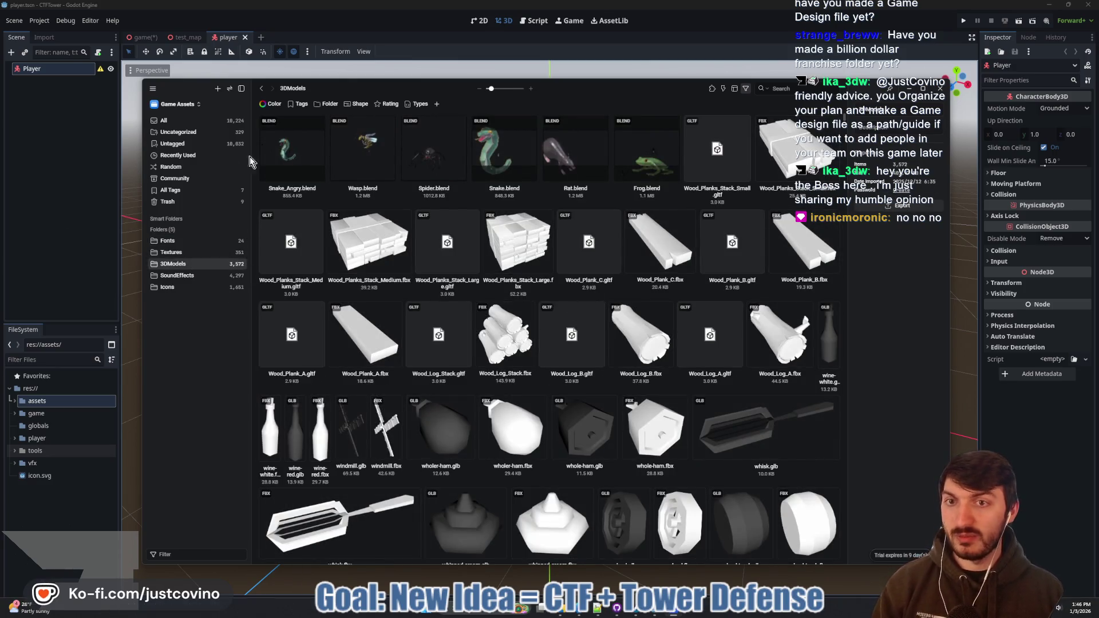
left_click(86, 213)
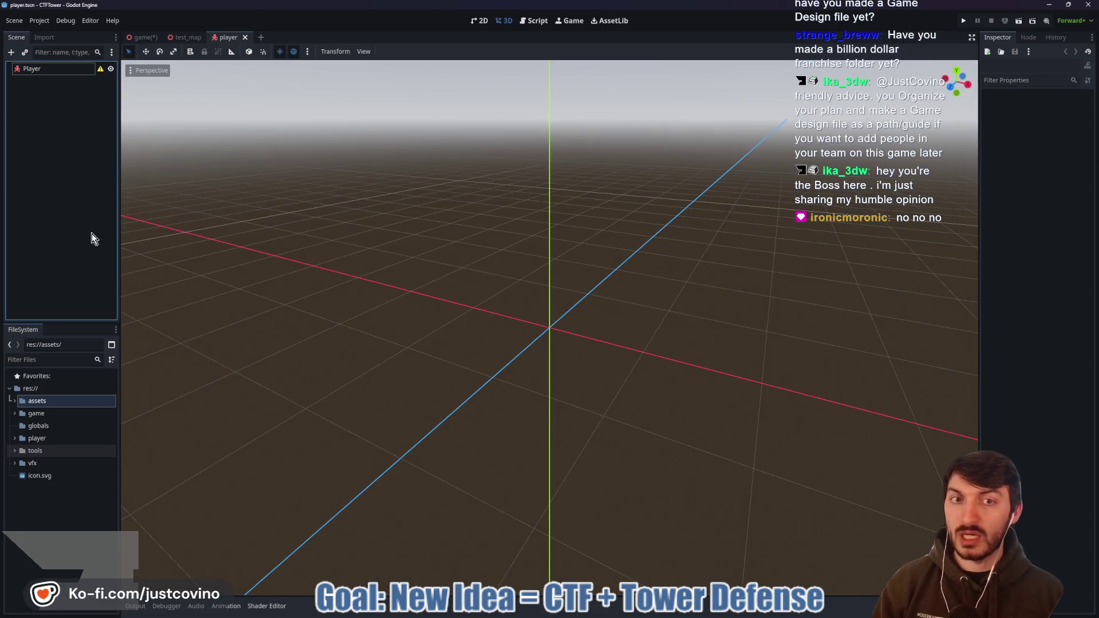
- Add a MeshInstance3D child to Player and give it a new CapsuleMesh
left_click(57, 70)
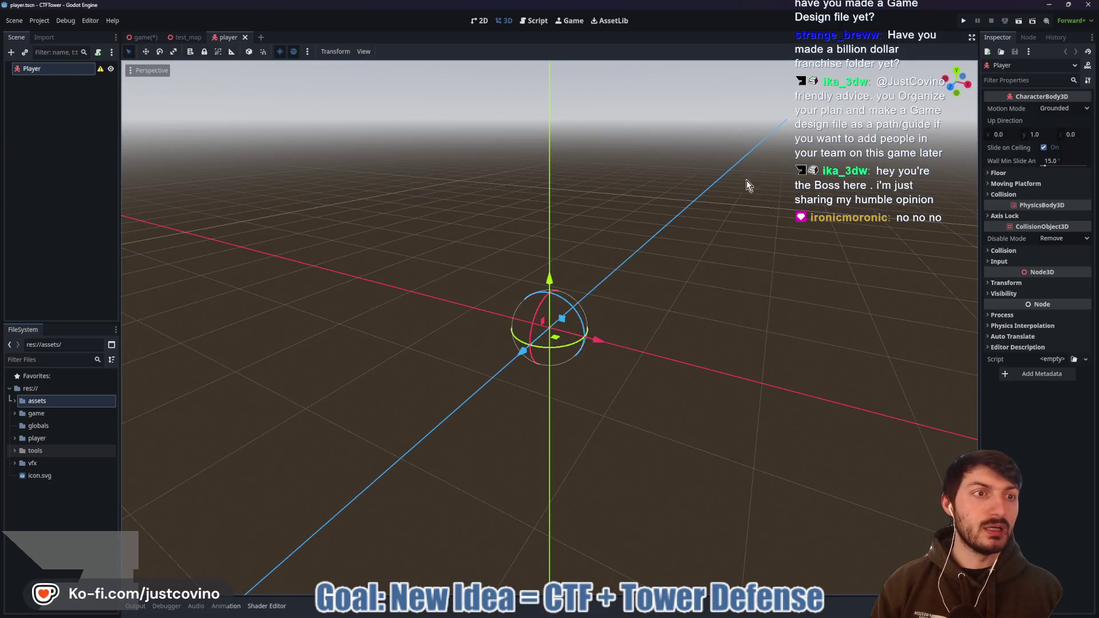
key("ctrl+a")
type("meshinstance3d")
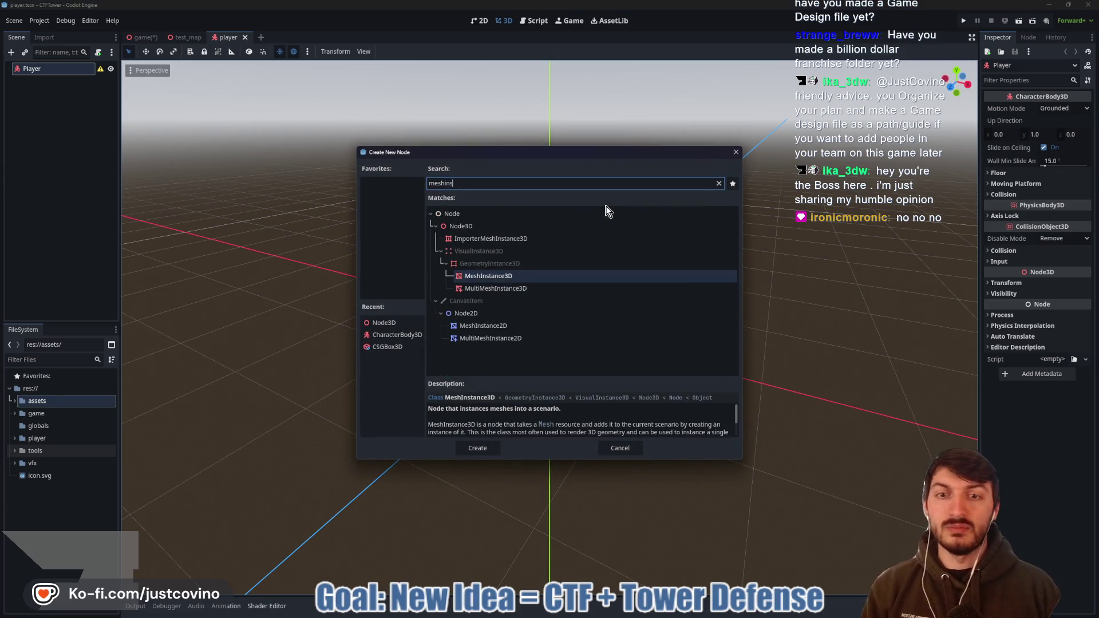
key("Return")
left_click(1050, 108)
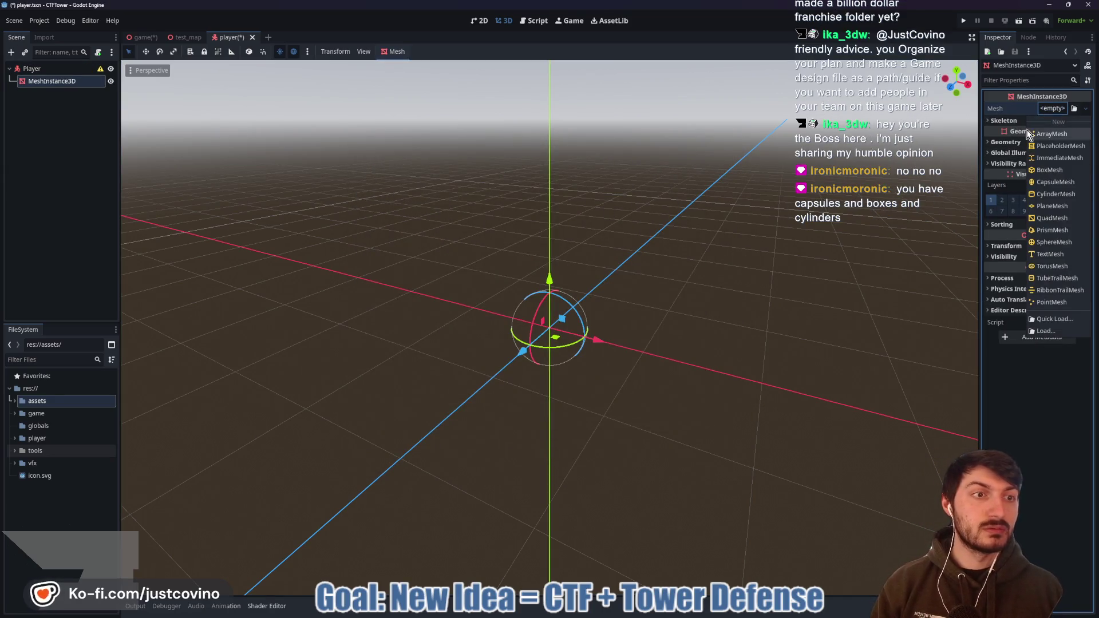
left_click(1056, 182)
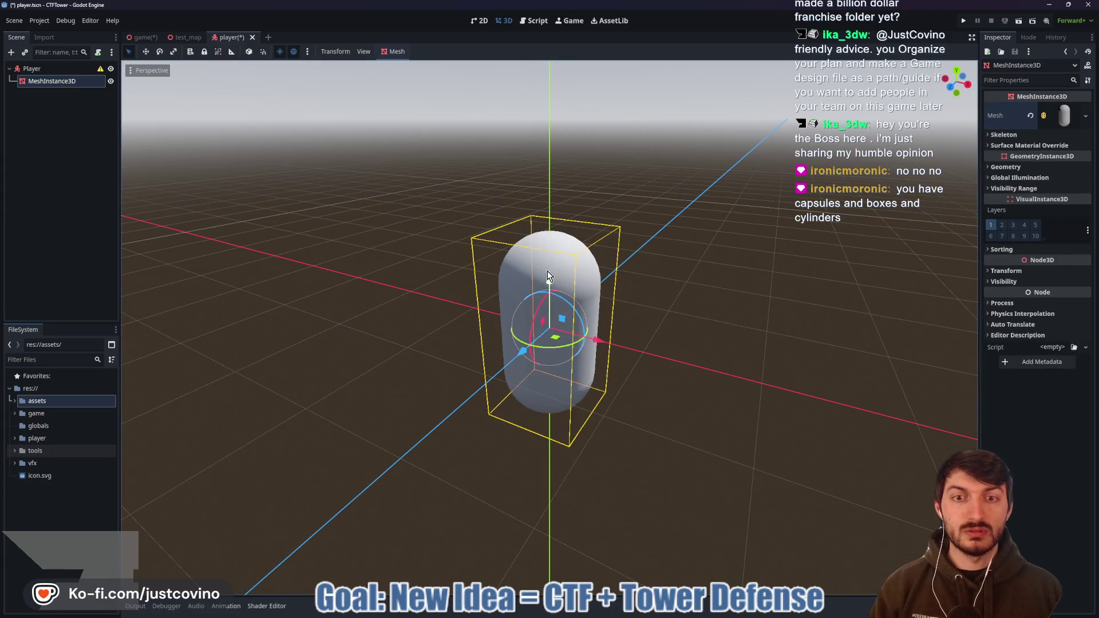
- Raise the capsule about one unit so it stands on the ground plane
left_click(952, 87)
left_click_drag(552, 269, 544, 176)
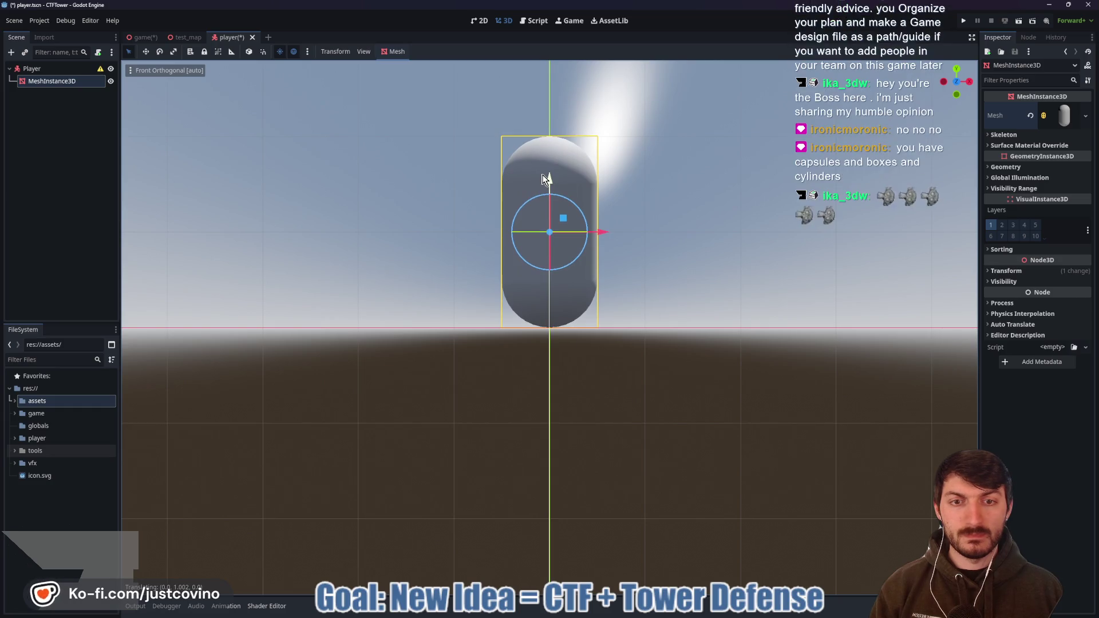
mouse_move(692, 221)
left_mouse_down()
mouse_move(675, 259)
mouse_move(646, 263)
left_mouse_up()
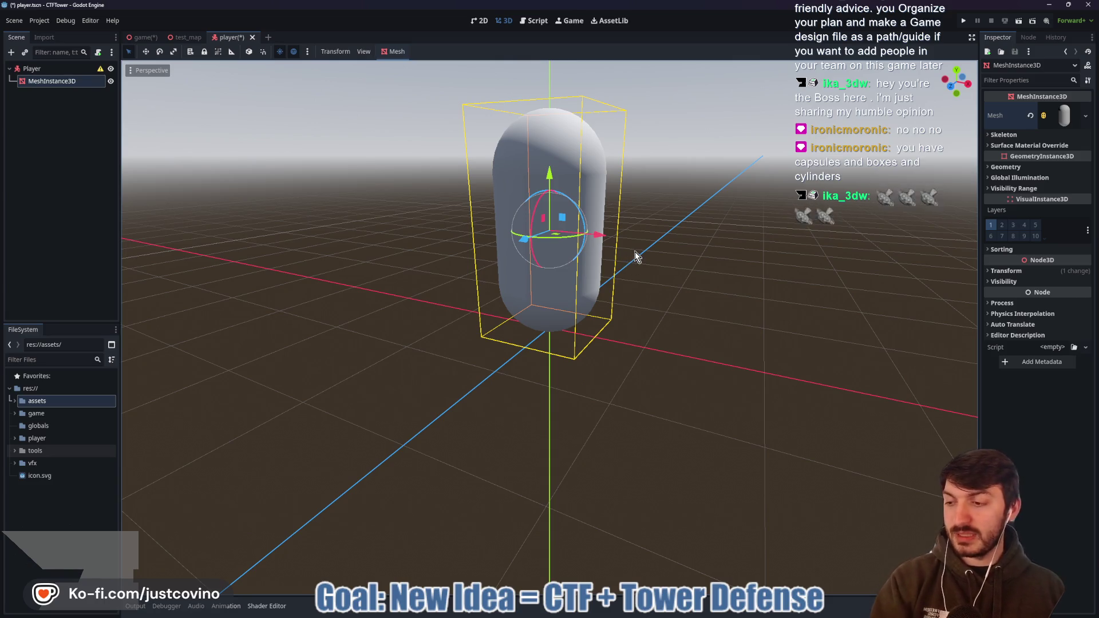
mouse_move(712, 204)
left_mouse_down()
mouse_move(672, 229)
mouse_move(628, 233)
left_mouse_up()
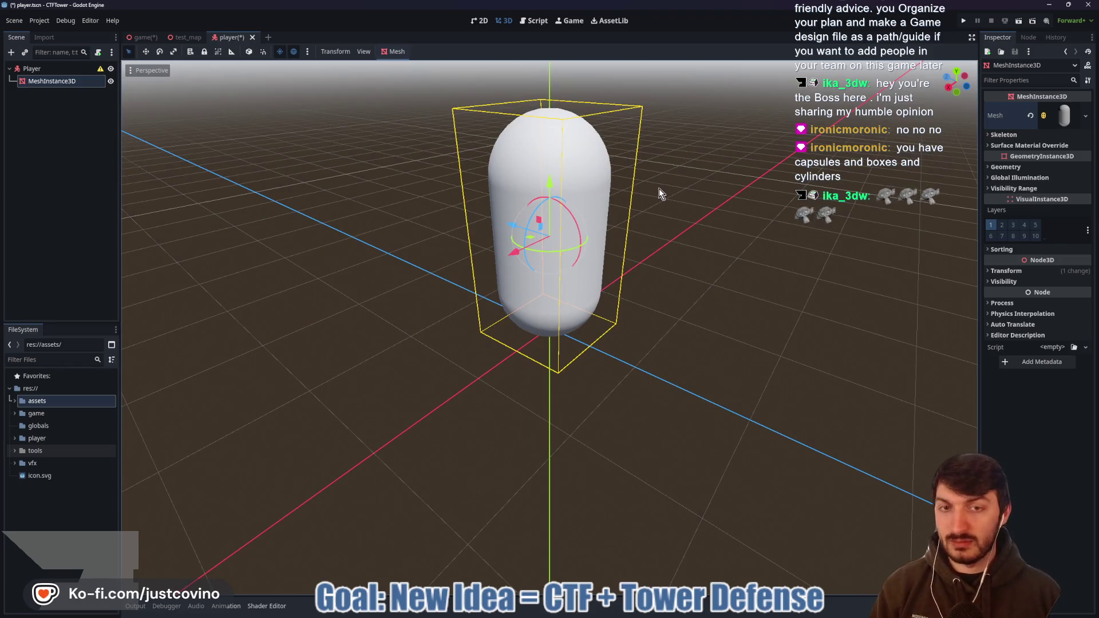
key("ctrl+a")
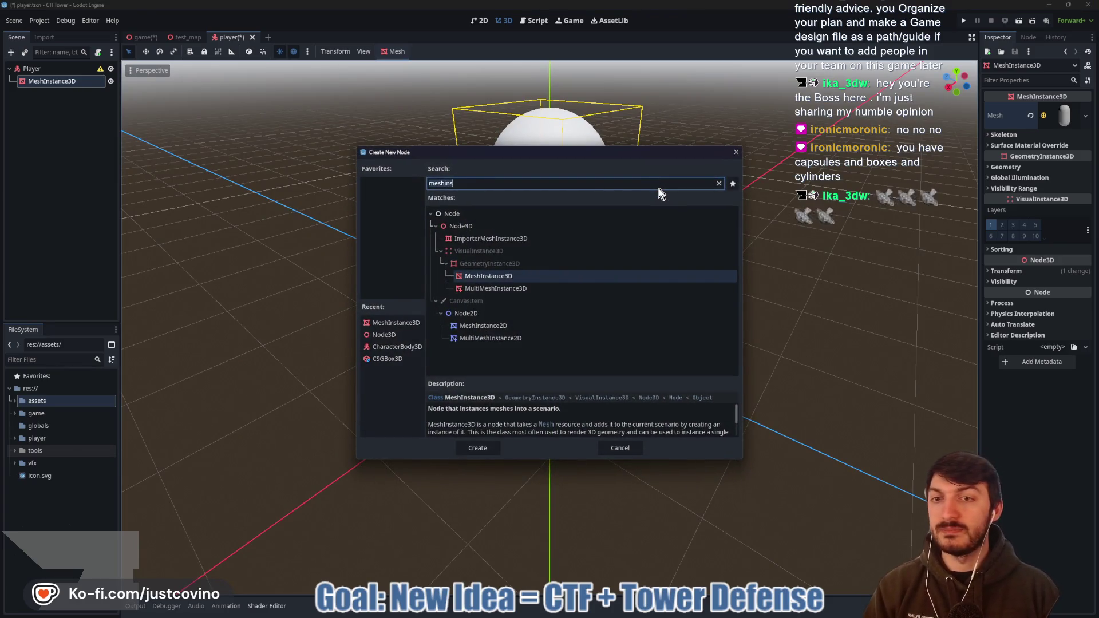
- Add a MeshInstance3D under the capsule with a new BoxMesh
key("Return")
left_click(1043, 114)
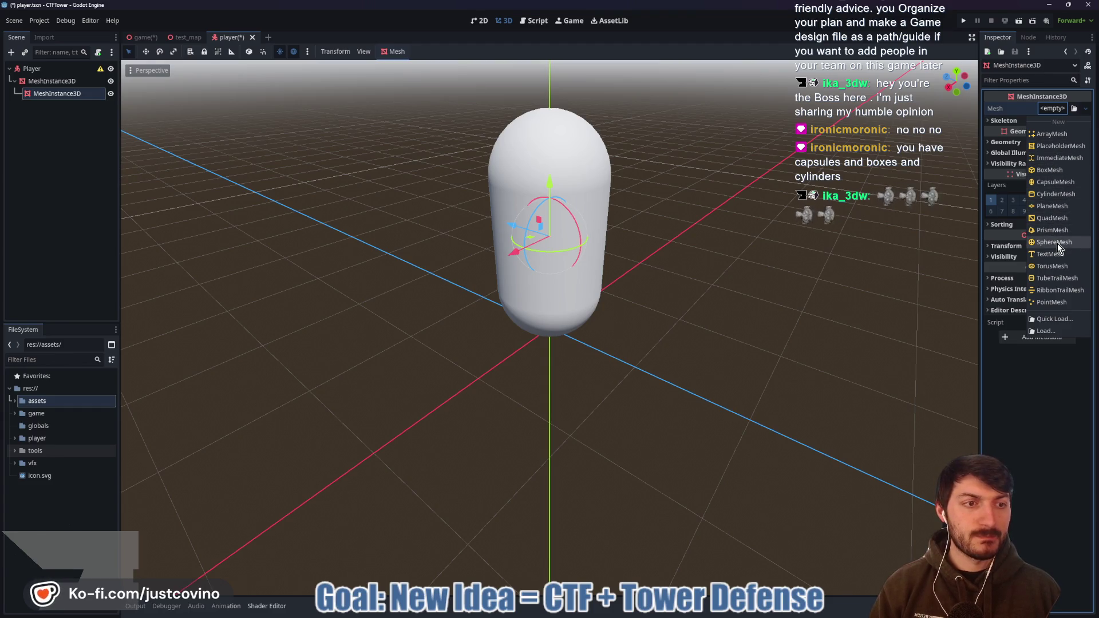
left_click(1049, 170)
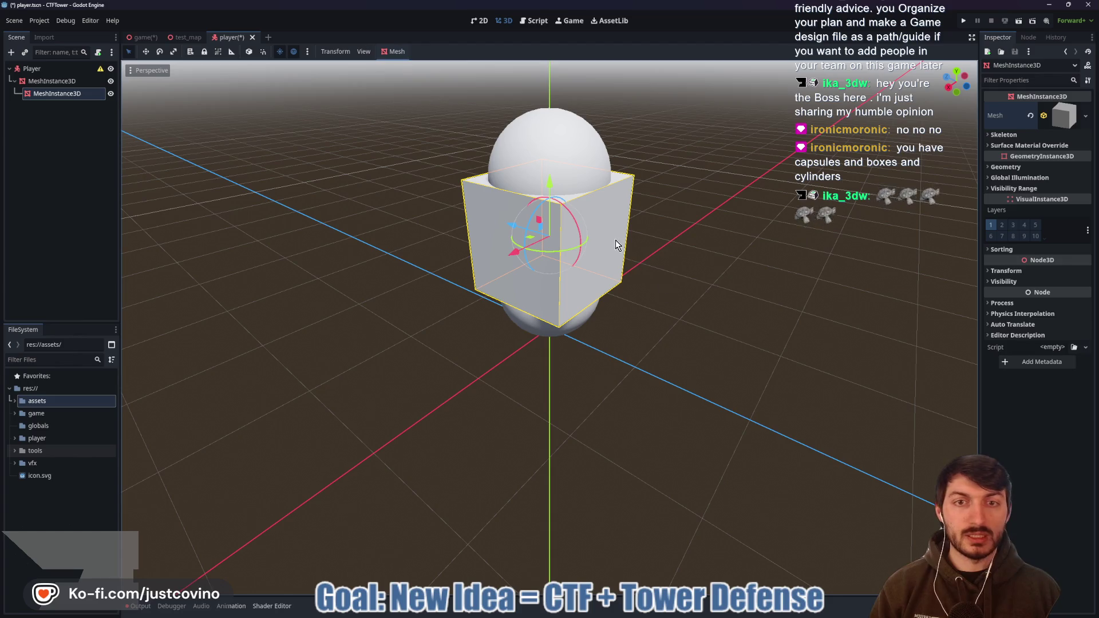
- Set the box size to 0.5 × 0.5 × 0.5 m and raise the cube inside the capsule
left_click(1059, 116)
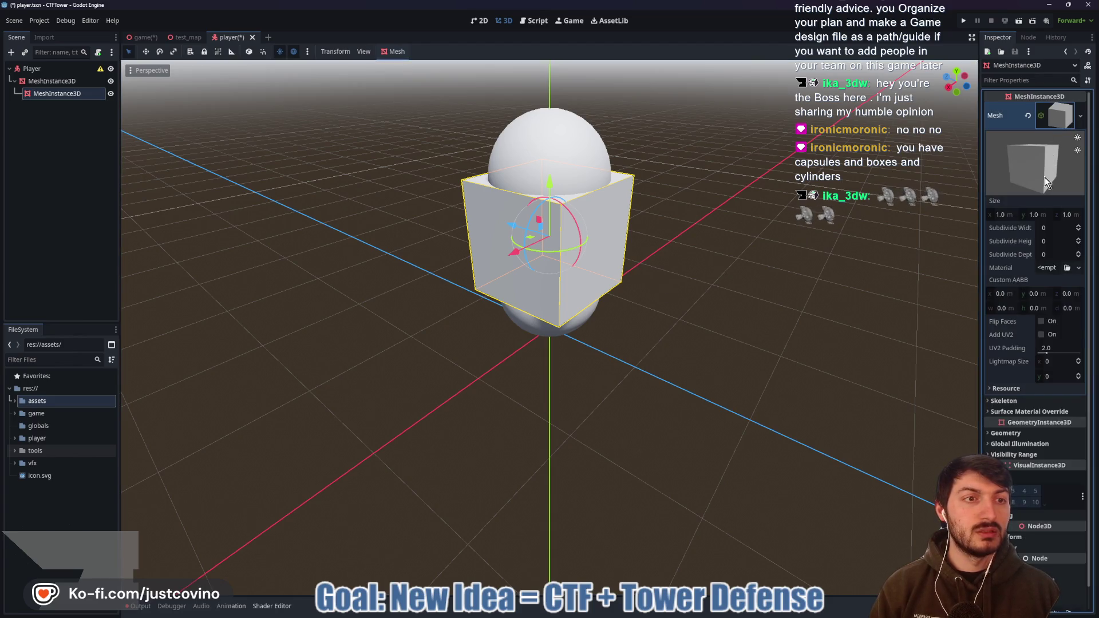
left_click(1009, 215)
type("0.5")
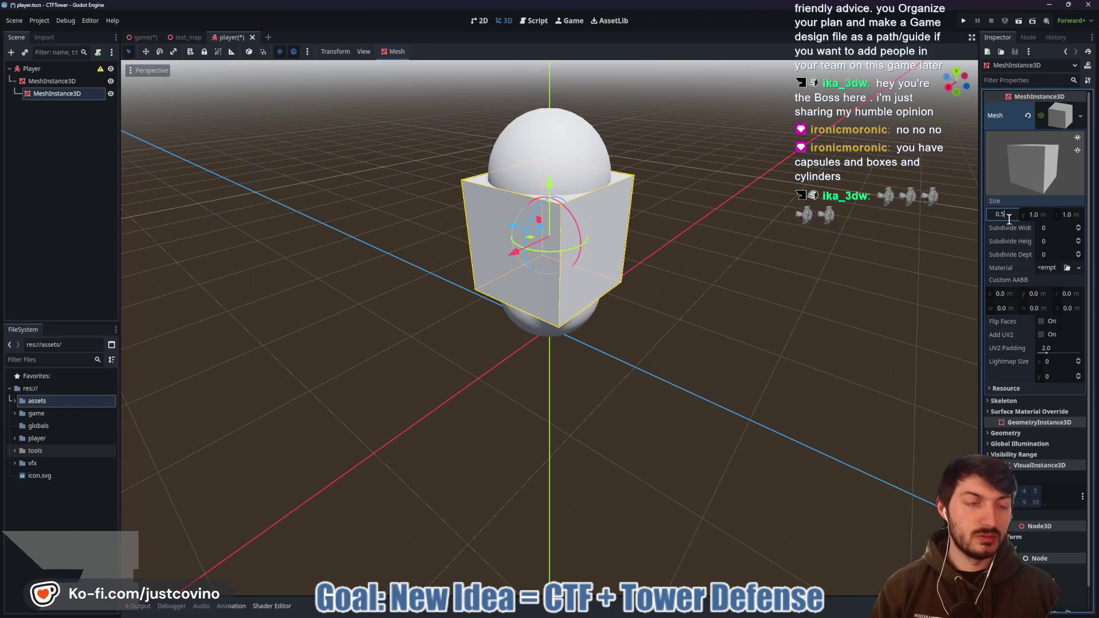
key("Tab")
key("Tab")
type("0.5")
key("Return")
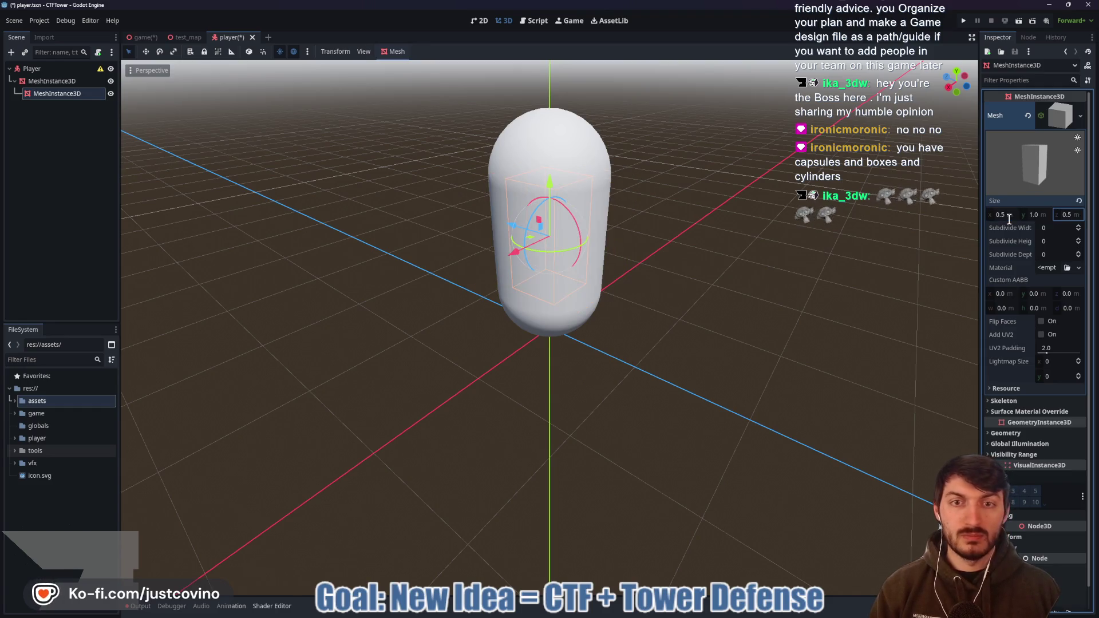
left_click(1047, 210)
type("0.5")
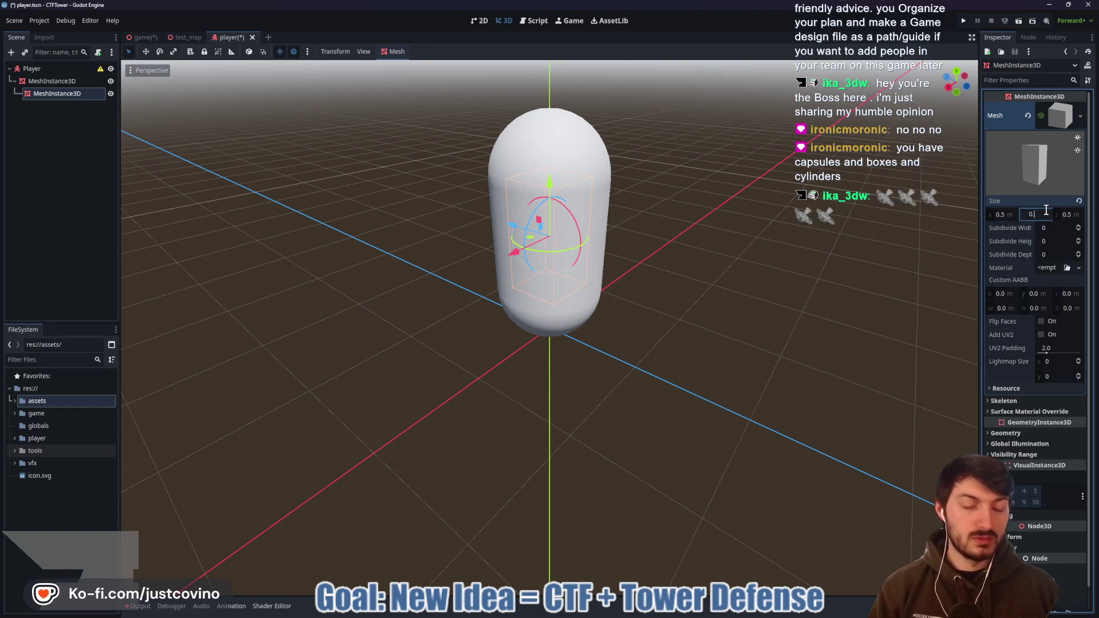
key("Return")
left_click_drag(550, 183, 555, 143)
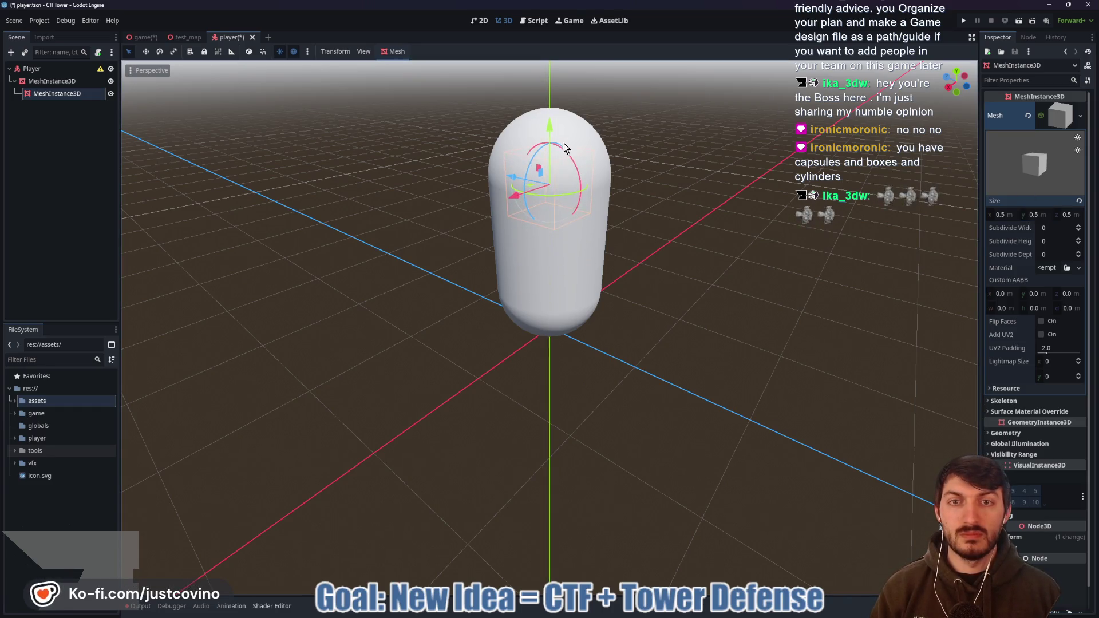
- Push the cube out to the capsule's upper front and give it a bright green StandardMaterial3D
left_click_drag(515, 212, 630, 189)
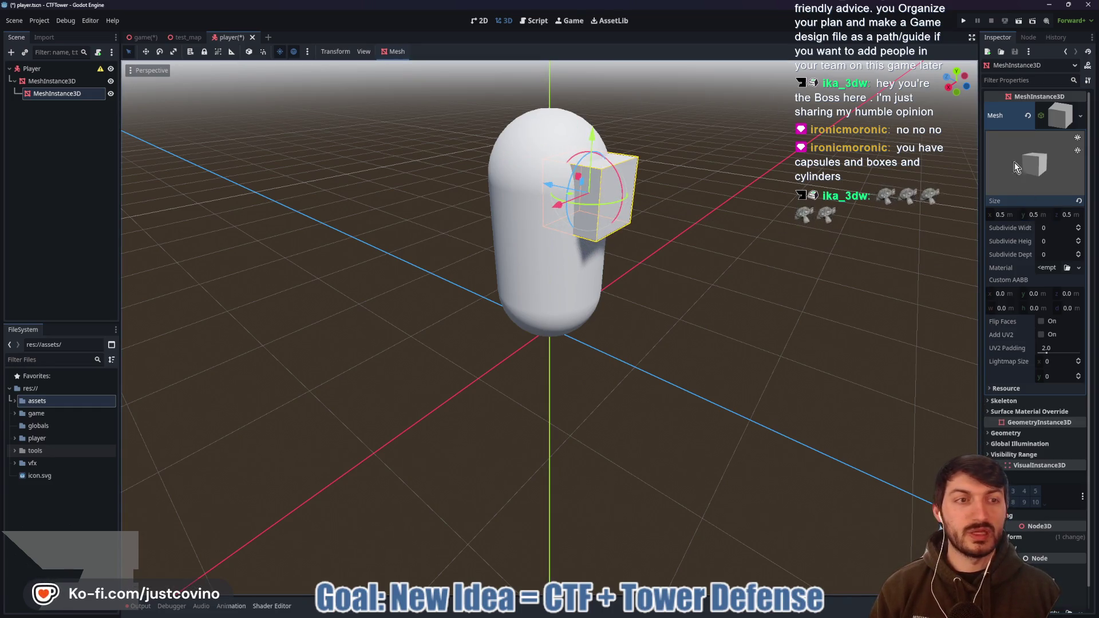
left_click(1048, 269)
left_click(1048, 294)
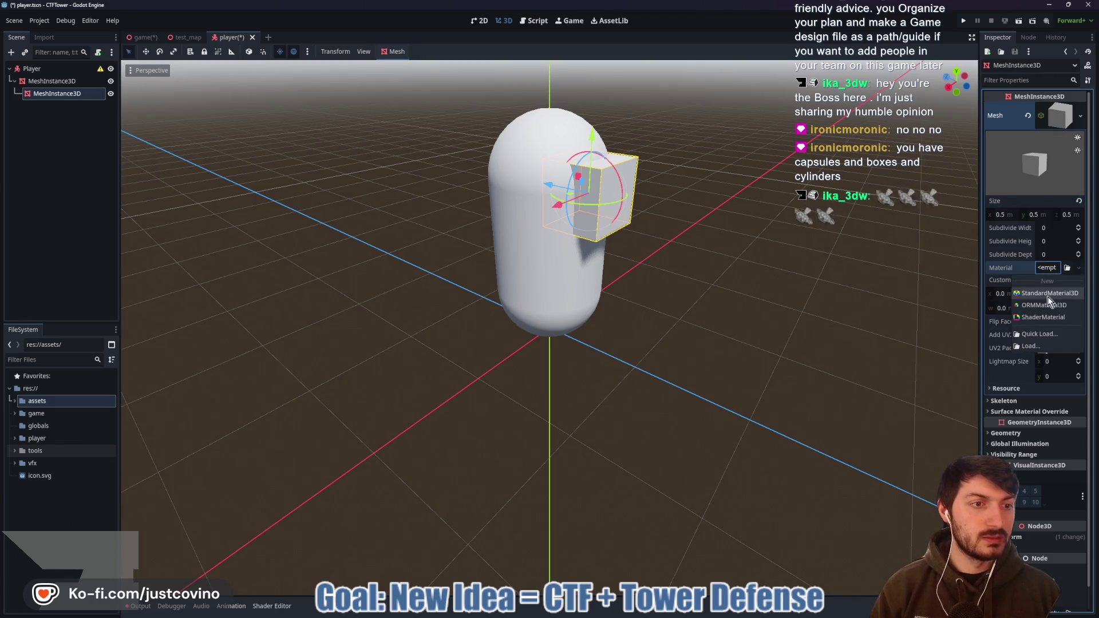
scroll(1010, 414, "down", 2)
left_click(1006, 290)
left_click(1059, 301)
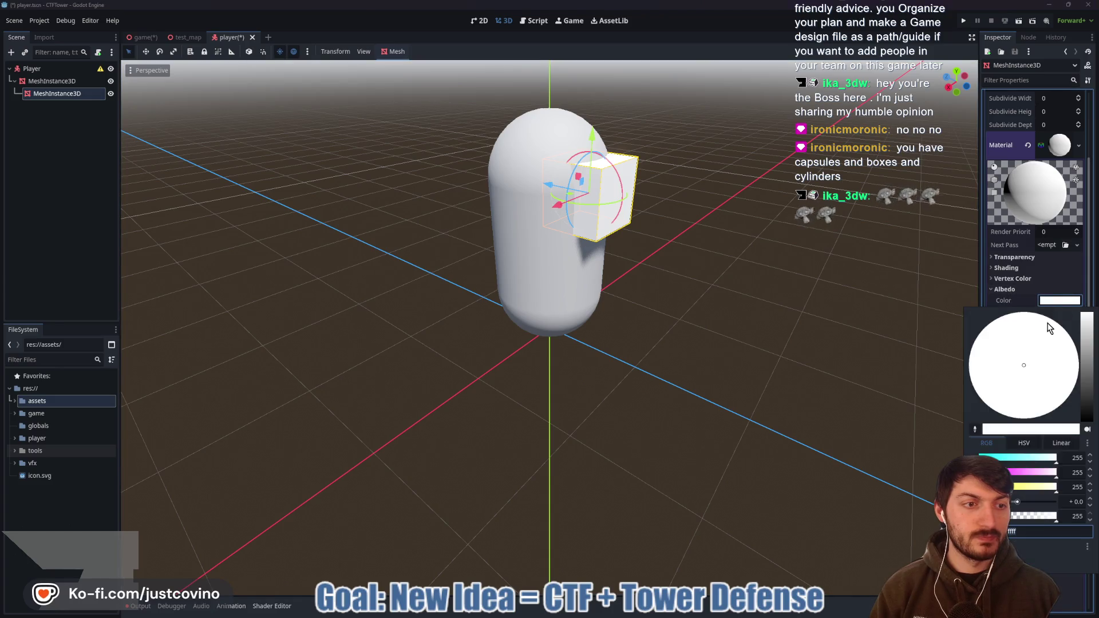
left_click(1066, 247)
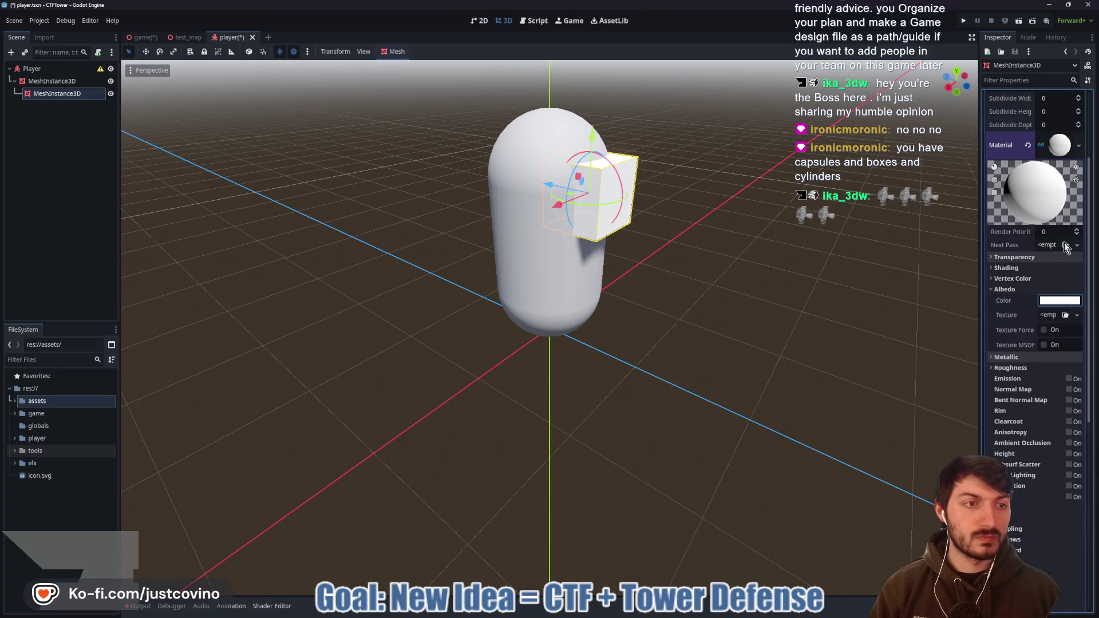
left_click(1052, 301)
left_click(1087, 430)
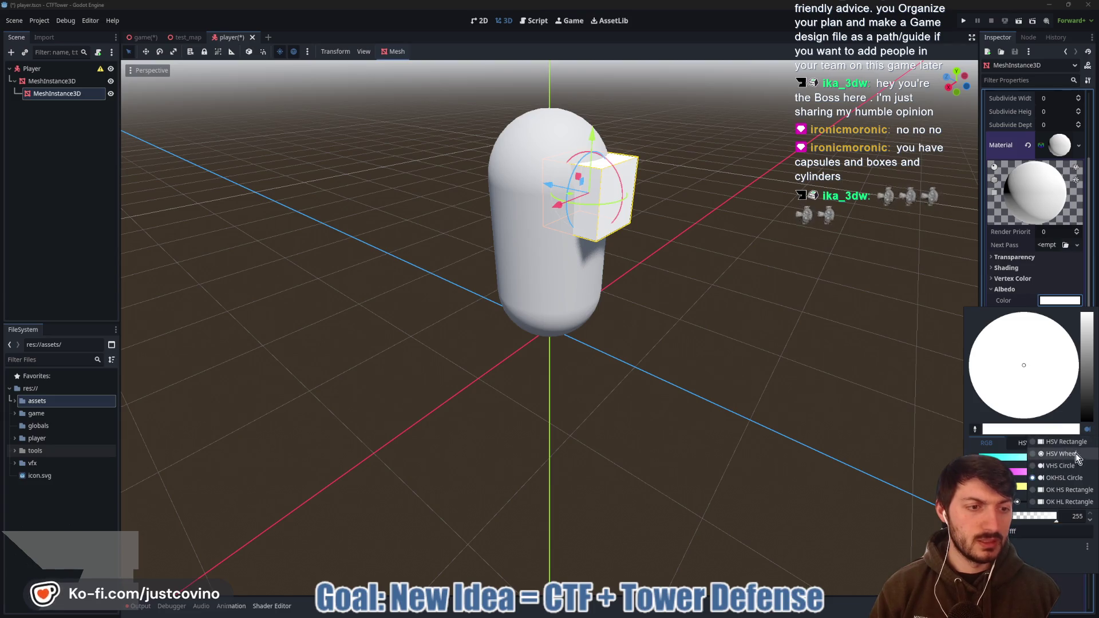
left_click(1059, 445)
left_click(1087, 349)
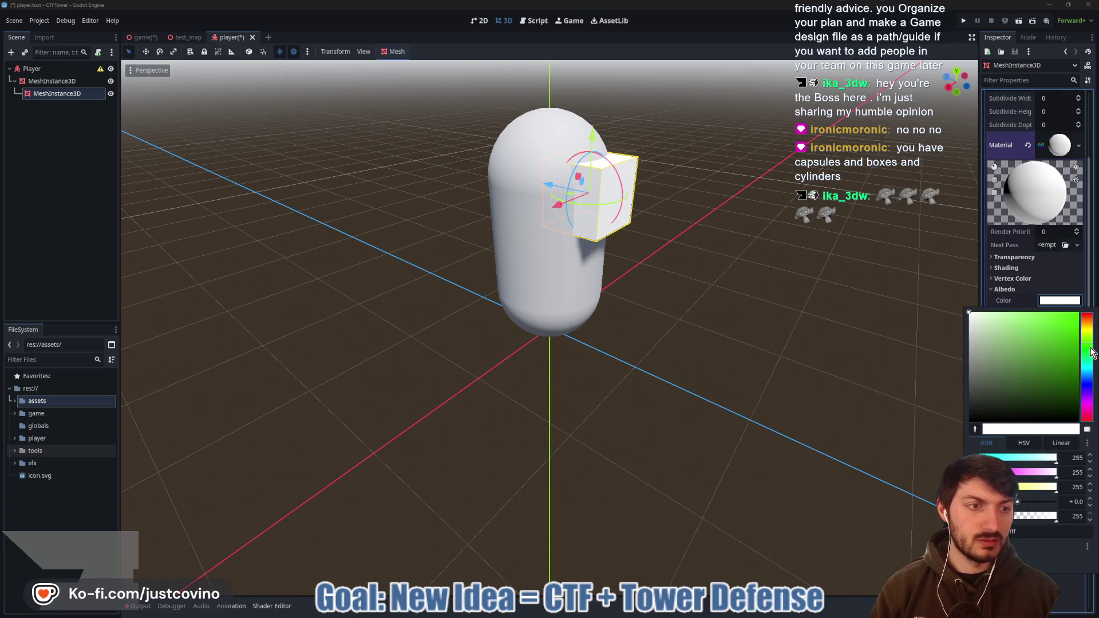
left_click(1071, 375)
left_click(1056, 180)
- Give the capsule a dark blue StandardMaterial3D as its surface material override
scroll(1056, 180, "up", 5)
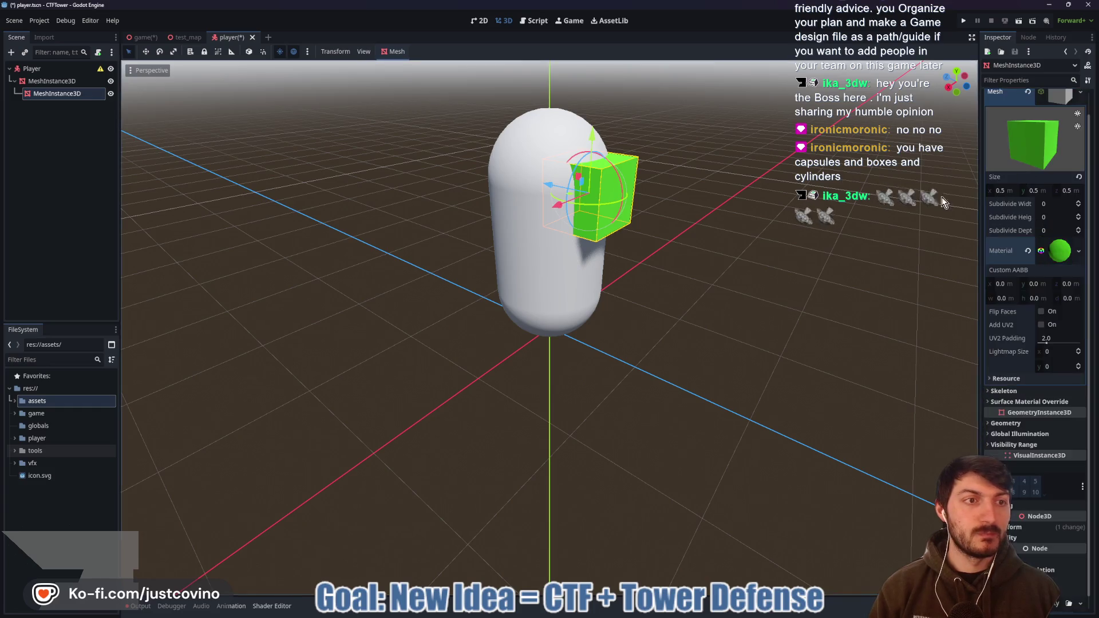
left_click(1066, 51)
left_click(1045, 145)
left_click(1053, 164)
left_click(1058, 178)
left_click(1008, 308)
left_click(1062, 319)
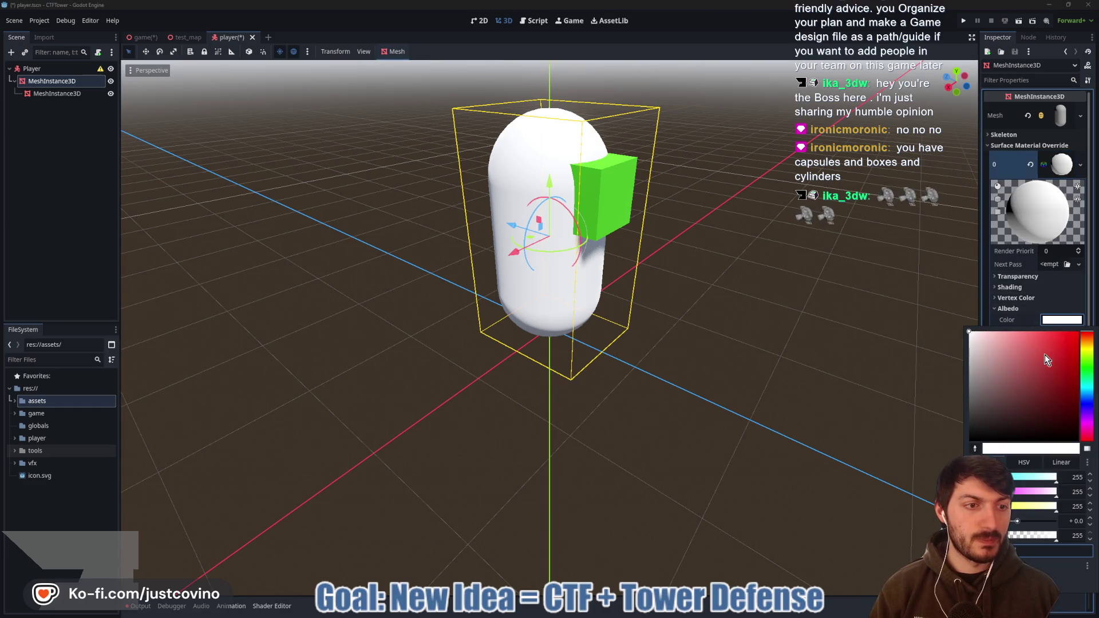
left_click(1086, 406)
left_click(1057, 389)
left_click(818, 342)
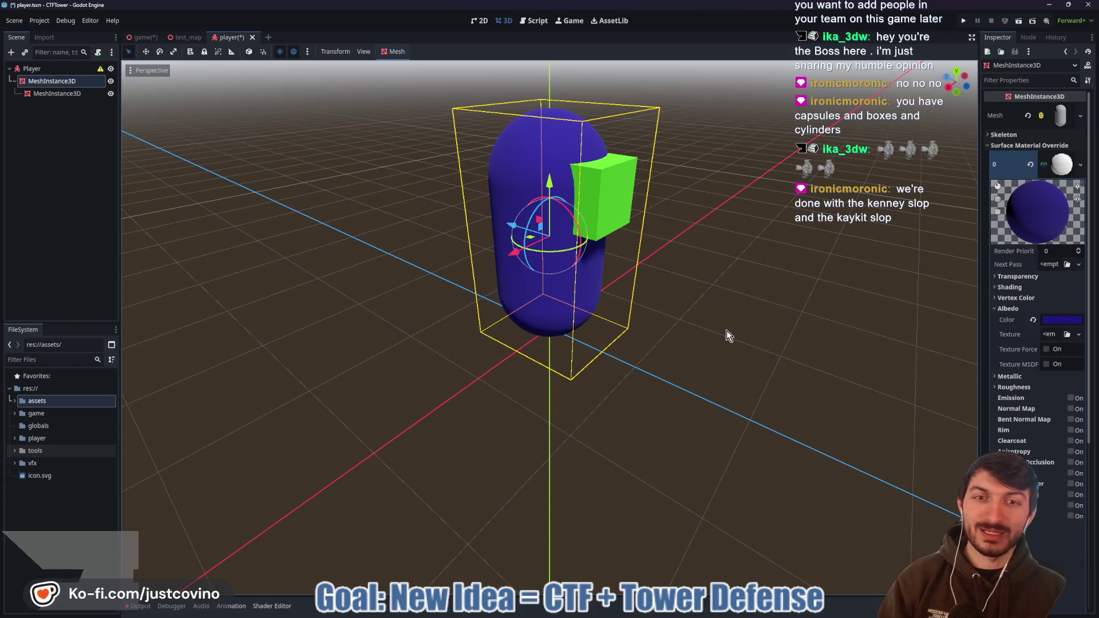
left_click(1017, 154)
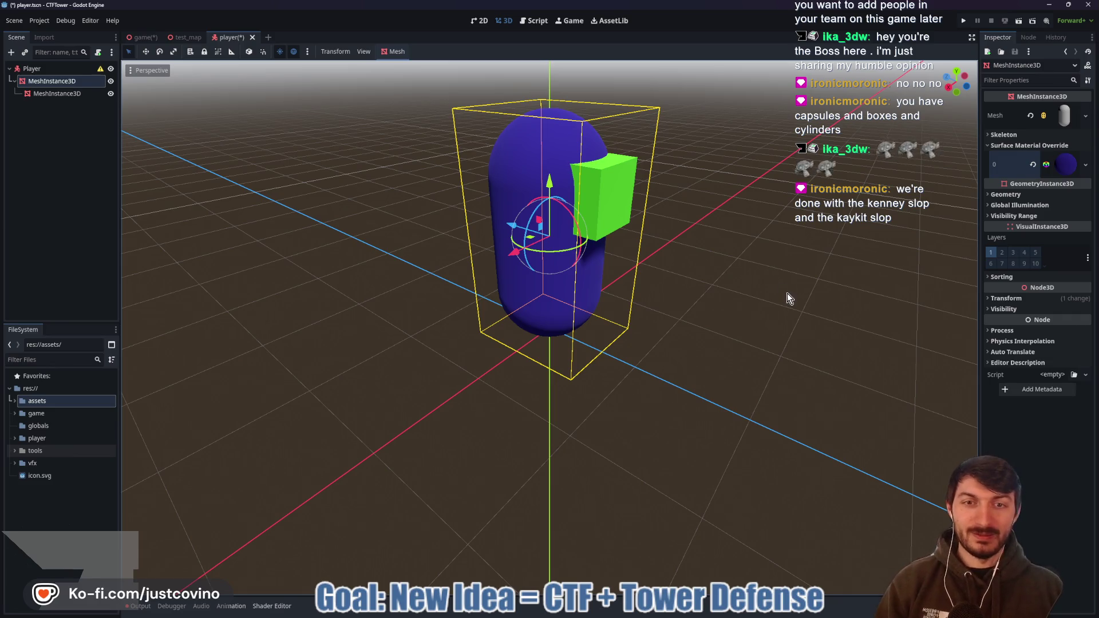
left_click(759, 303)
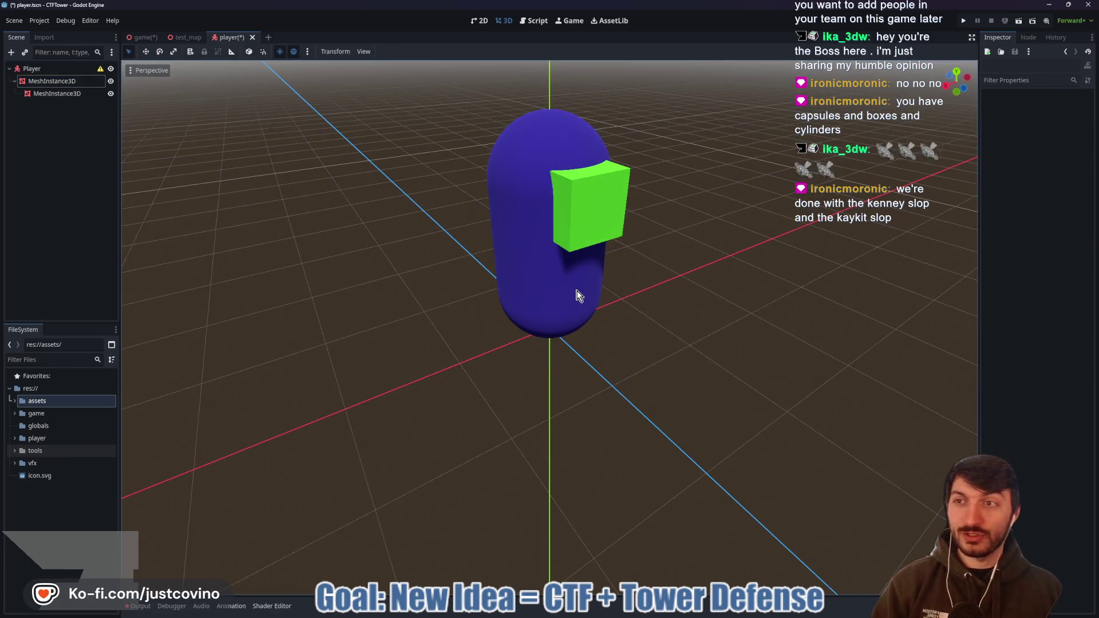
- Add a CollisionShape3D to Player with a new CapsuleShape3D
left_click(41, 70)
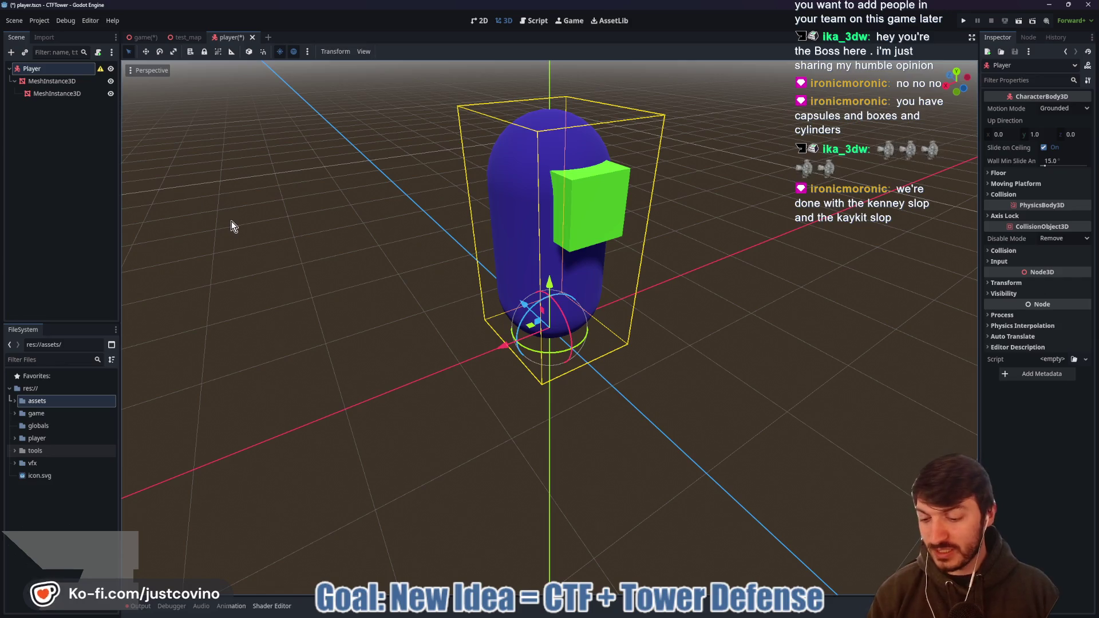
key("ctrl+a")
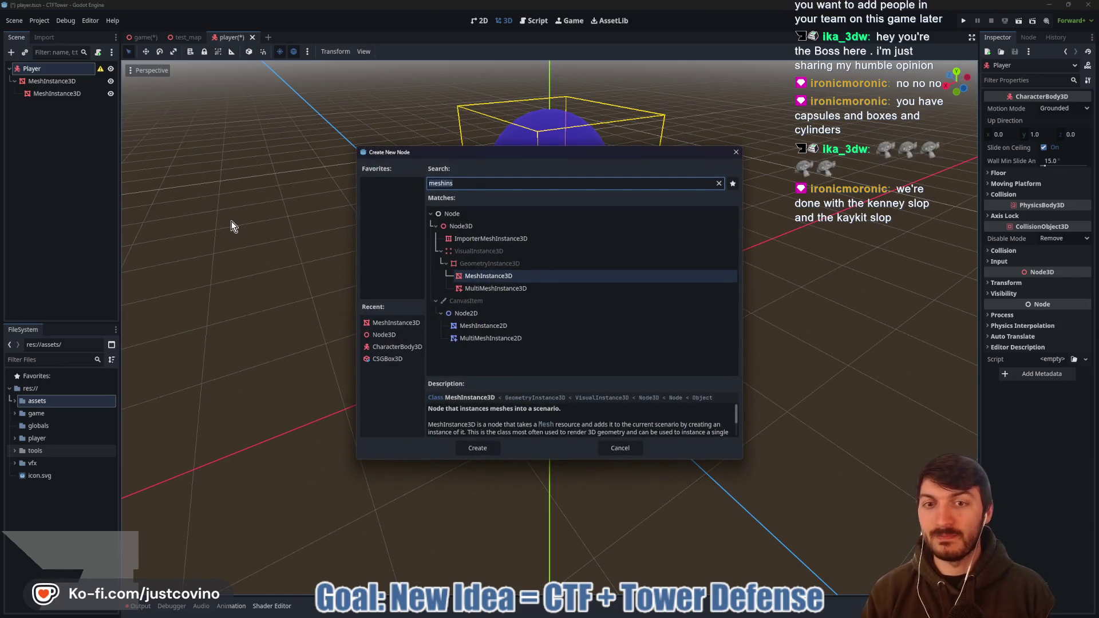
left_click(482, 239)
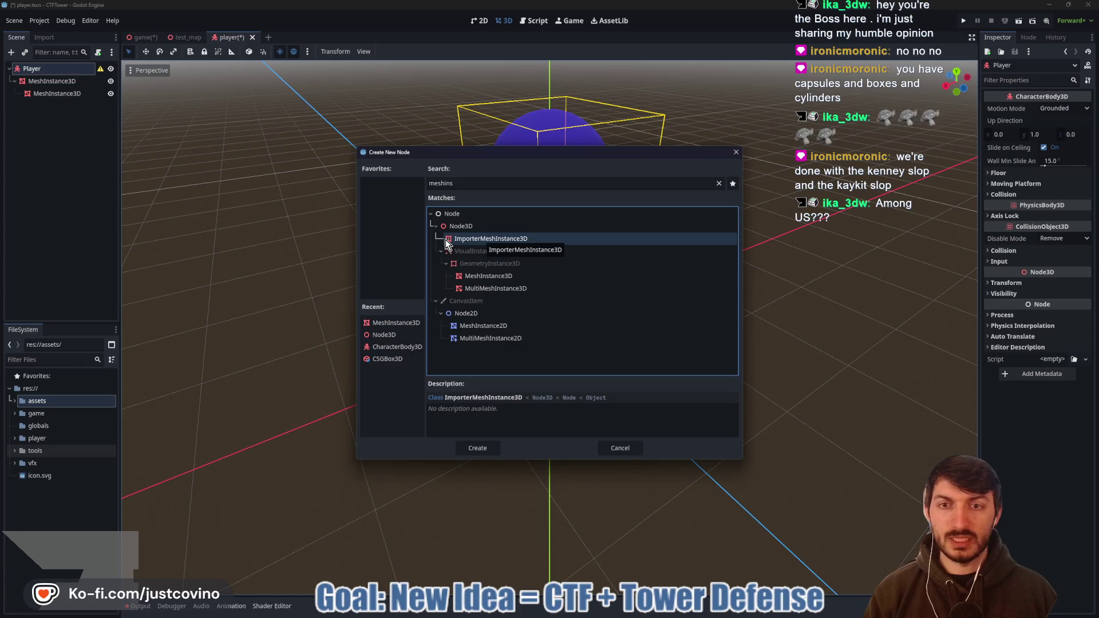
left_click(480, 185)
key("BackSpace")
key("BackSpace")
key("BackSpace")
key("BackSpace")
type("collisionshape")
key("Return")
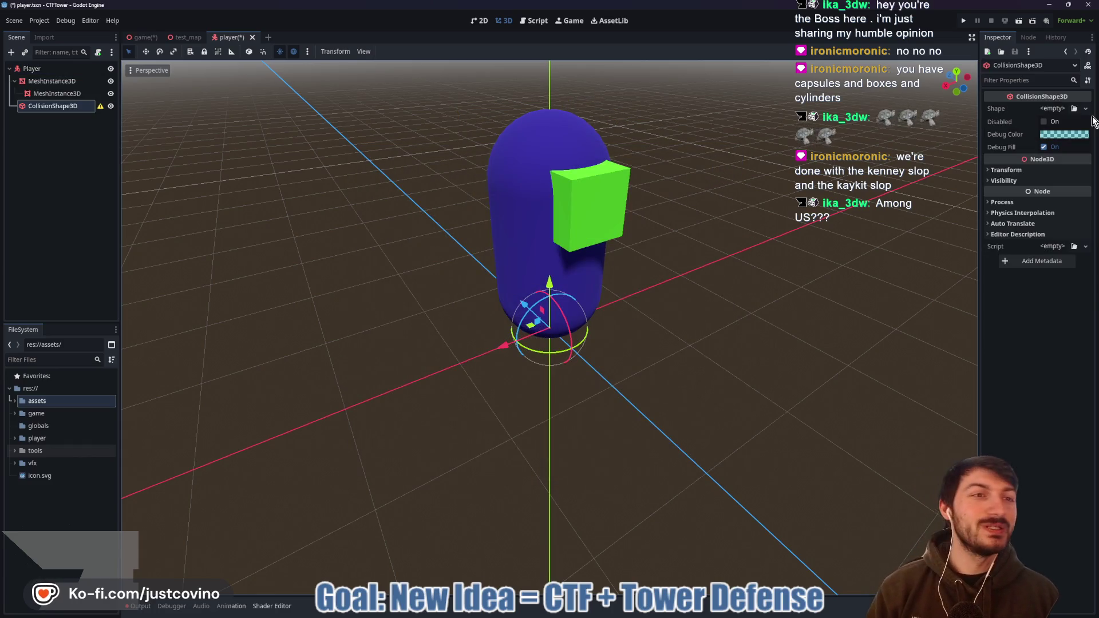
left_click(1085, 109)
left_click(1041, 167)
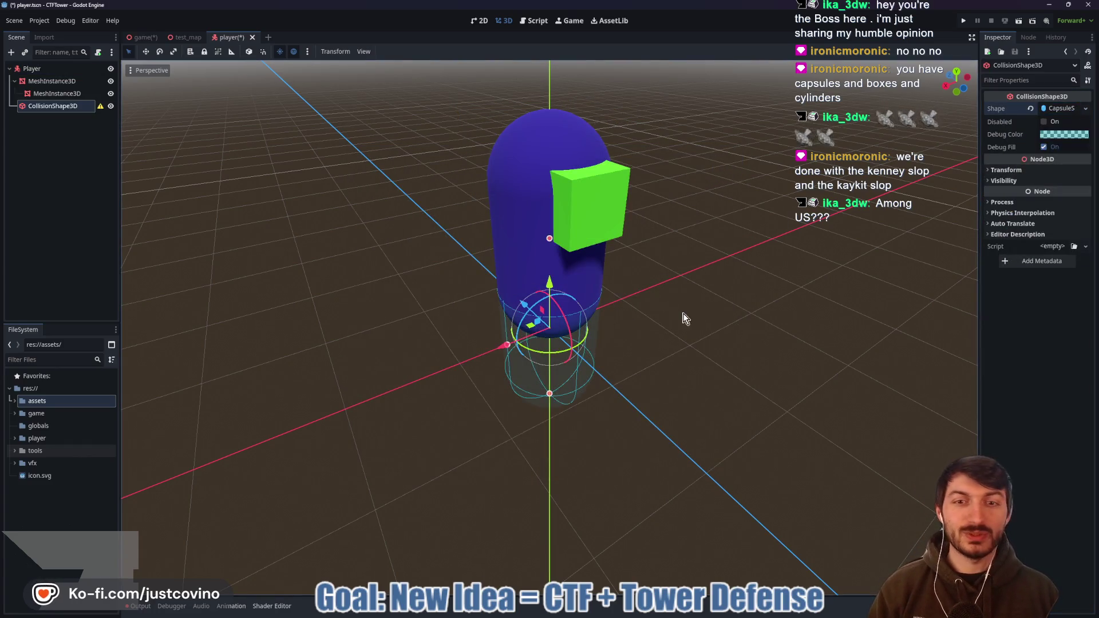
- Centre the collision capsule on the mesh and move it directly under Player, above the meshes
key("KP_3")
left_click_drag(549, 274, 549, 180)
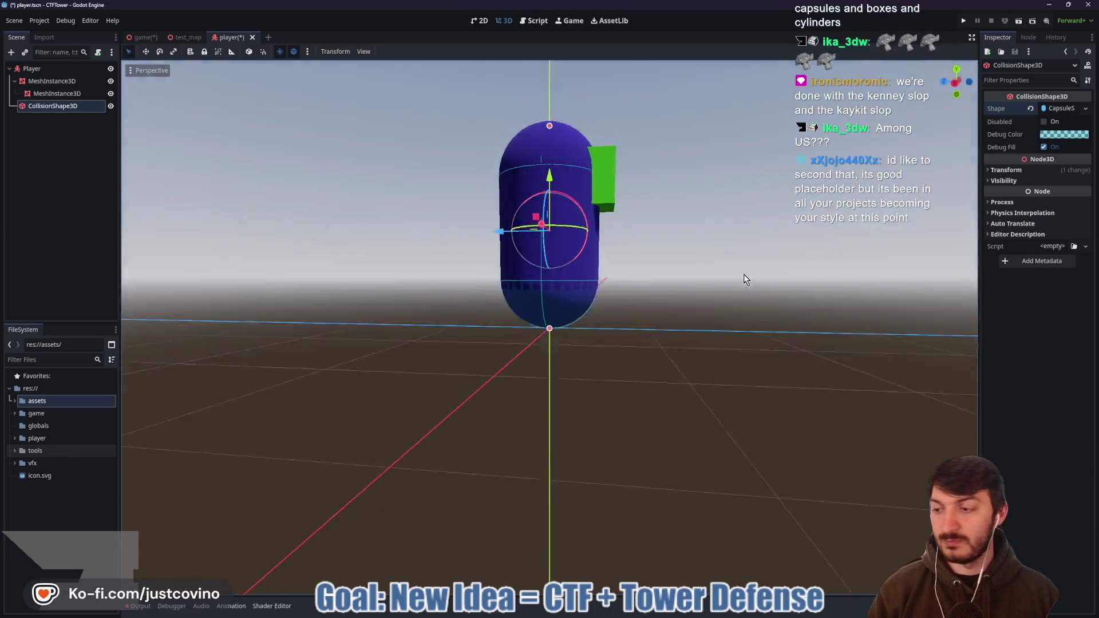
left_click_drag(743, 280, 663, 312)
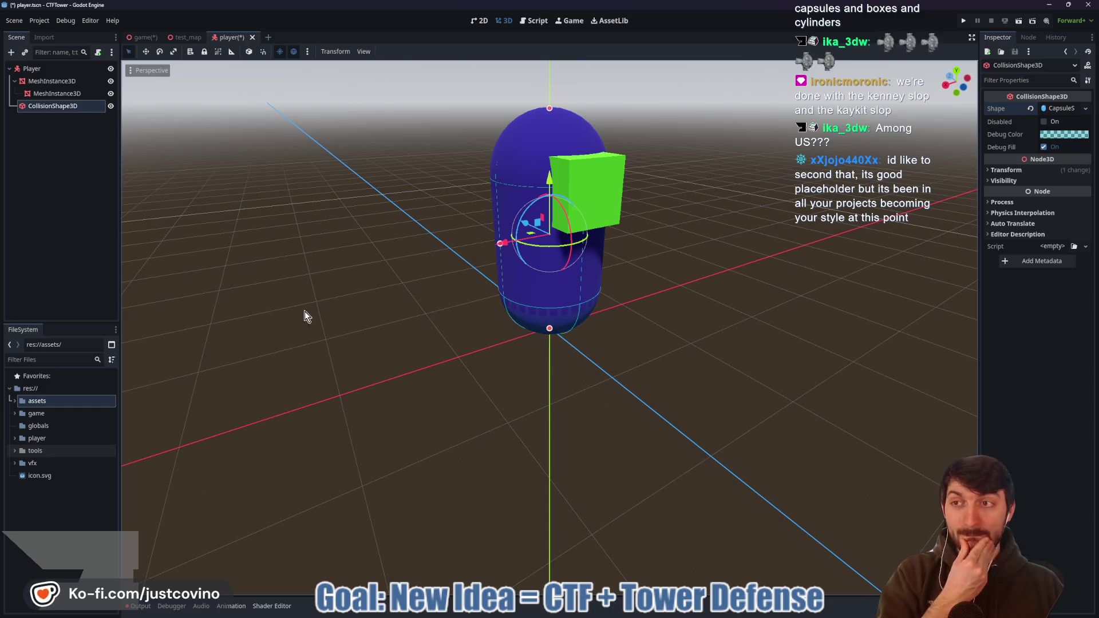
left_click_drag(42, 106, 27, 77)
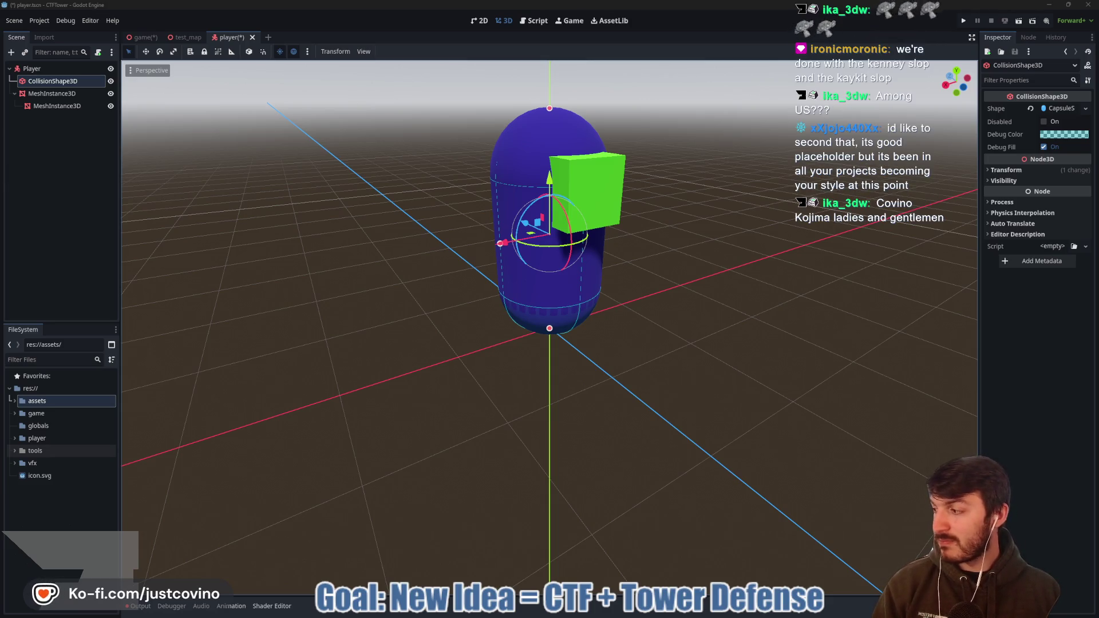
left_click_drag(361, 299, 468, 296)
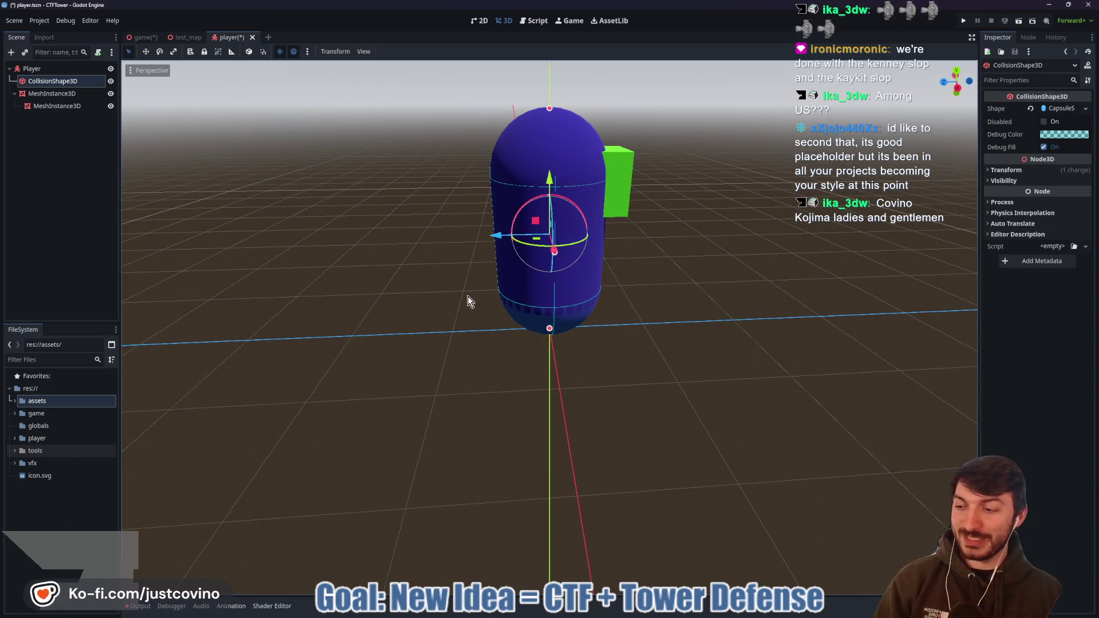
left_click_drag(426, 300, 439, 306)
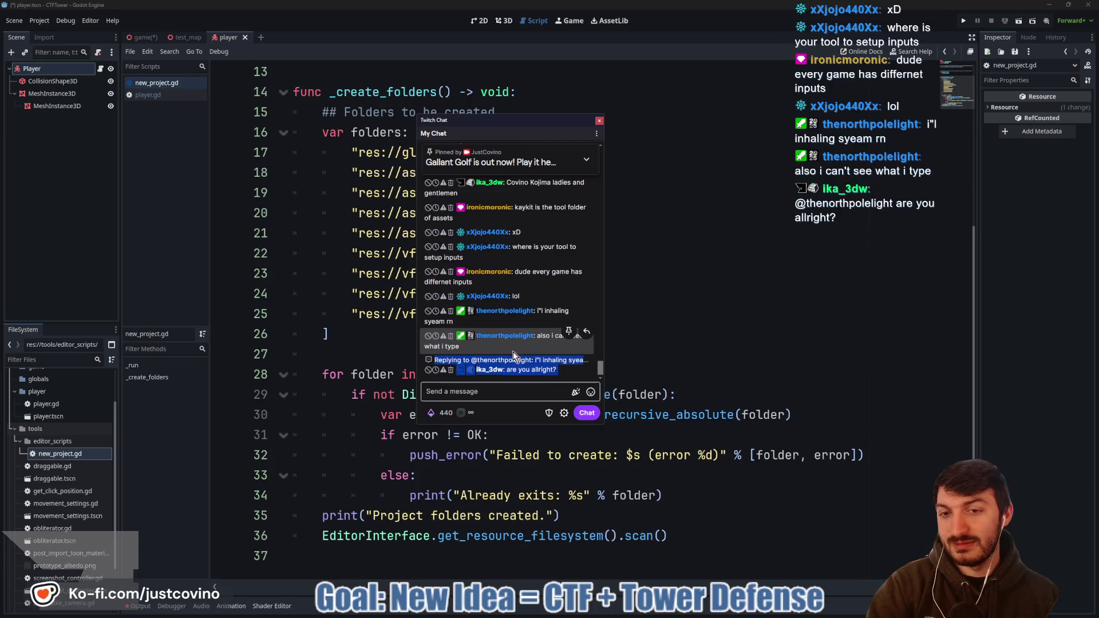
- Reply in the stream chat and move the chat window off the code
left_click(504, 391)
mouse_move(523, 345)
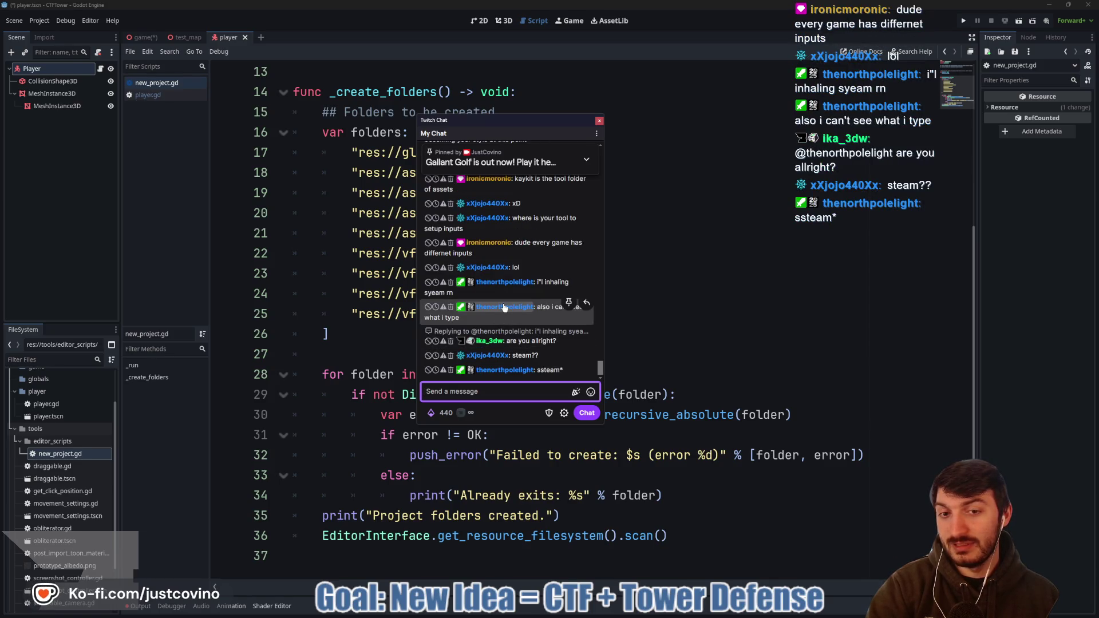
left_click_drag(543, 128, 406, 121)
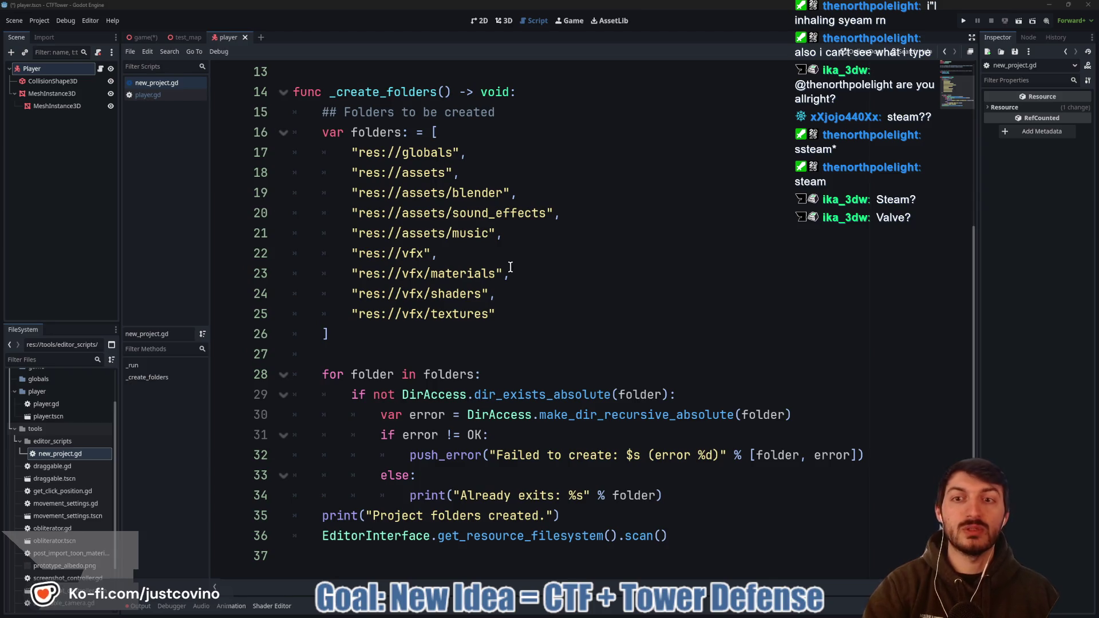
- Collapse the tools folder in the FileSystem and return to the 3D scene view
left_click(561, 324)
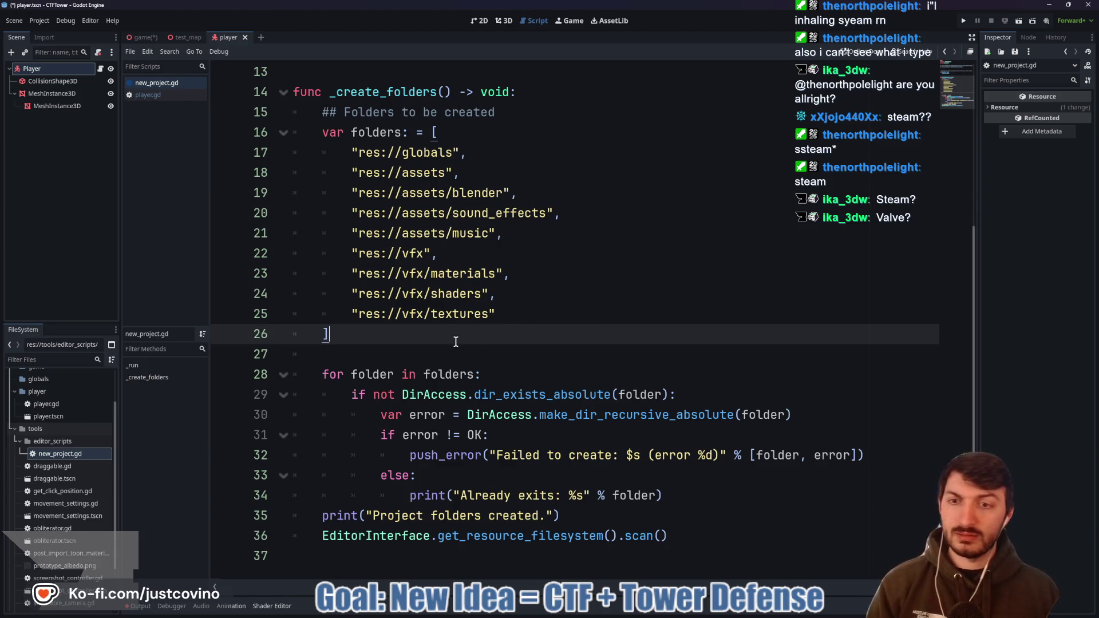
left_click(14, 429)
scroll(343, 257, "up", 3)
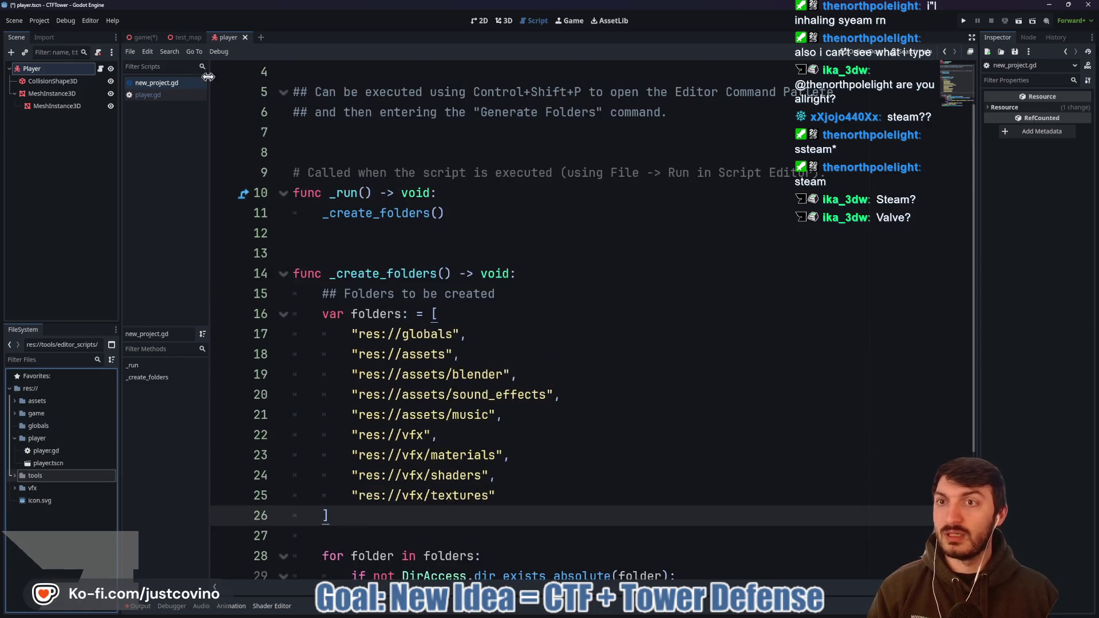
left_click(502, 22)
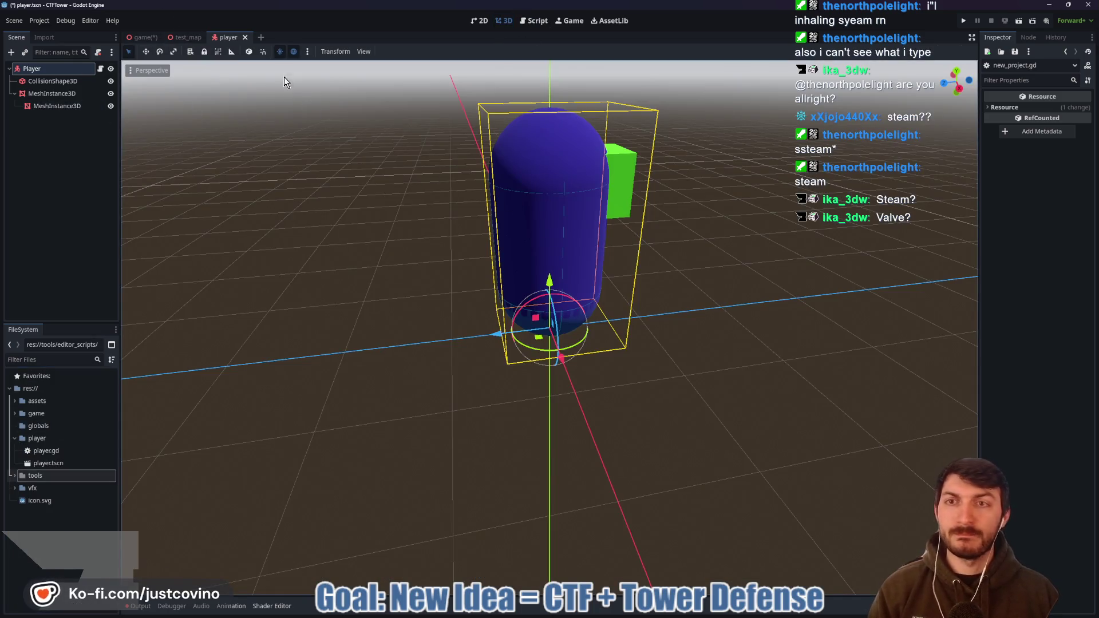
- Review the forward, back, left, right and jump actions in the Input Map, then return to the player scene
left_click(139, 37)
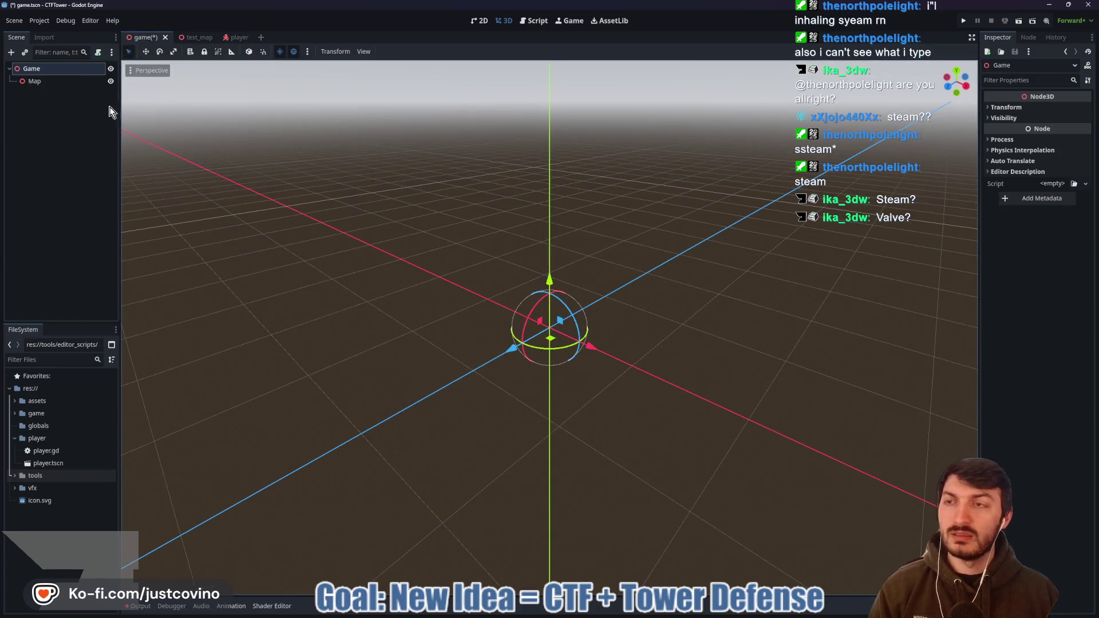
left_click(39, 20)
left_click(57, 34)
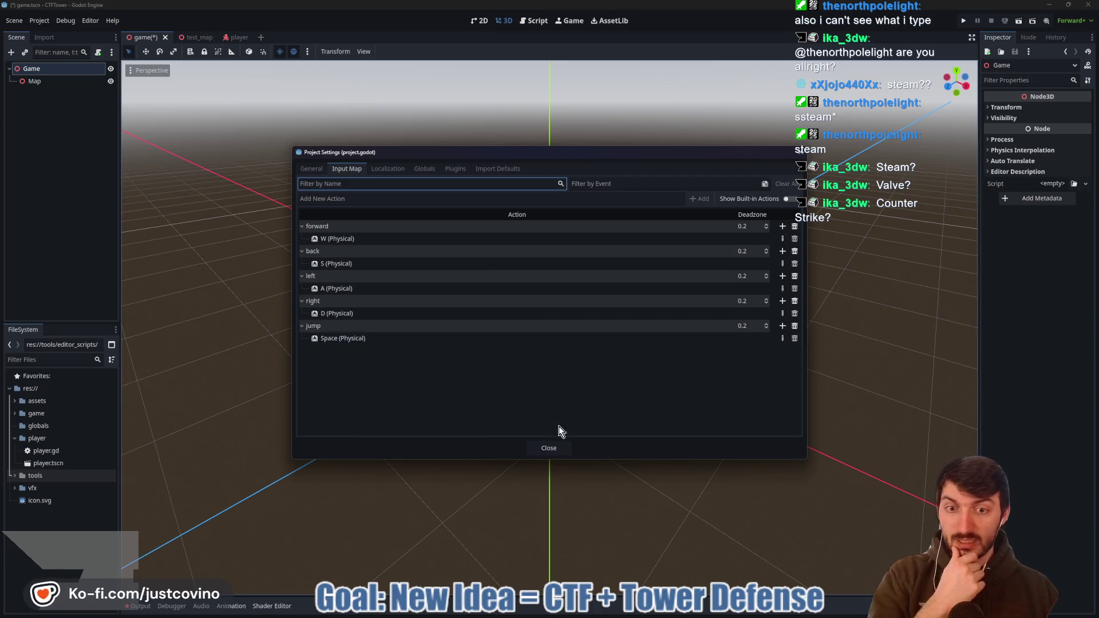
left_click(549, 448)
left_click(235, 37)
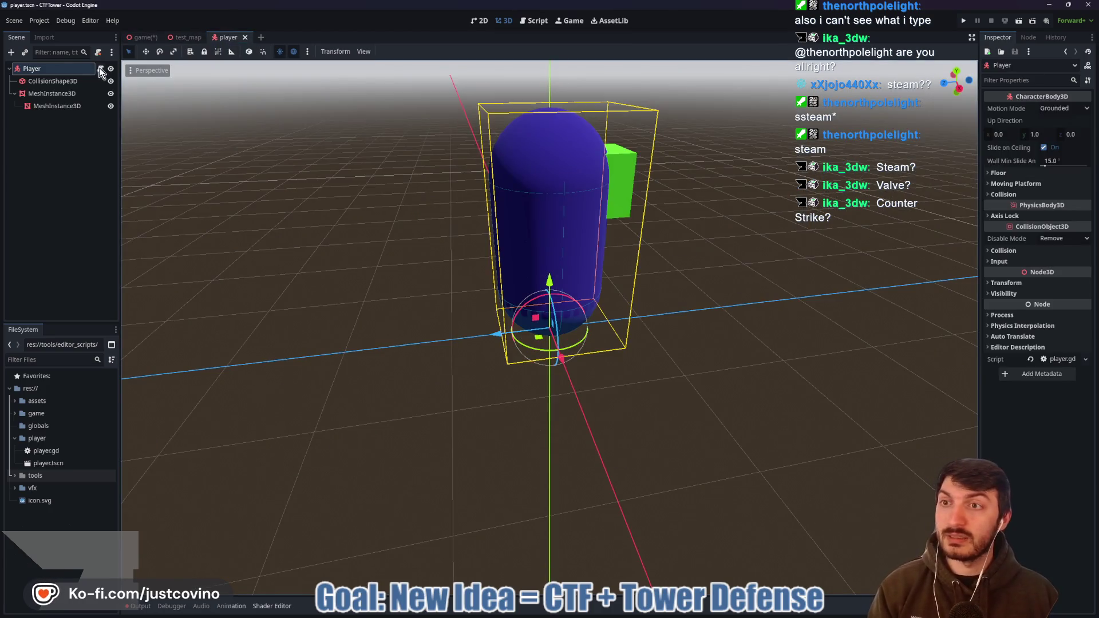
- Open player.gd and replace ui_accept with jump on line 14
left_click(101, 70)
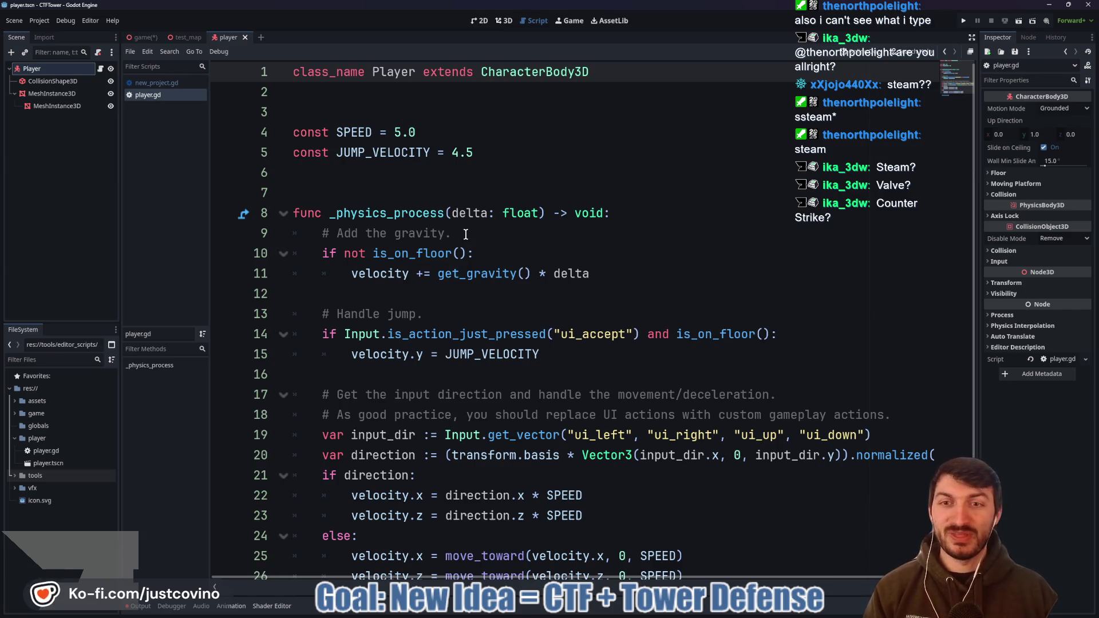
scroll(555, 272, "down", 2)
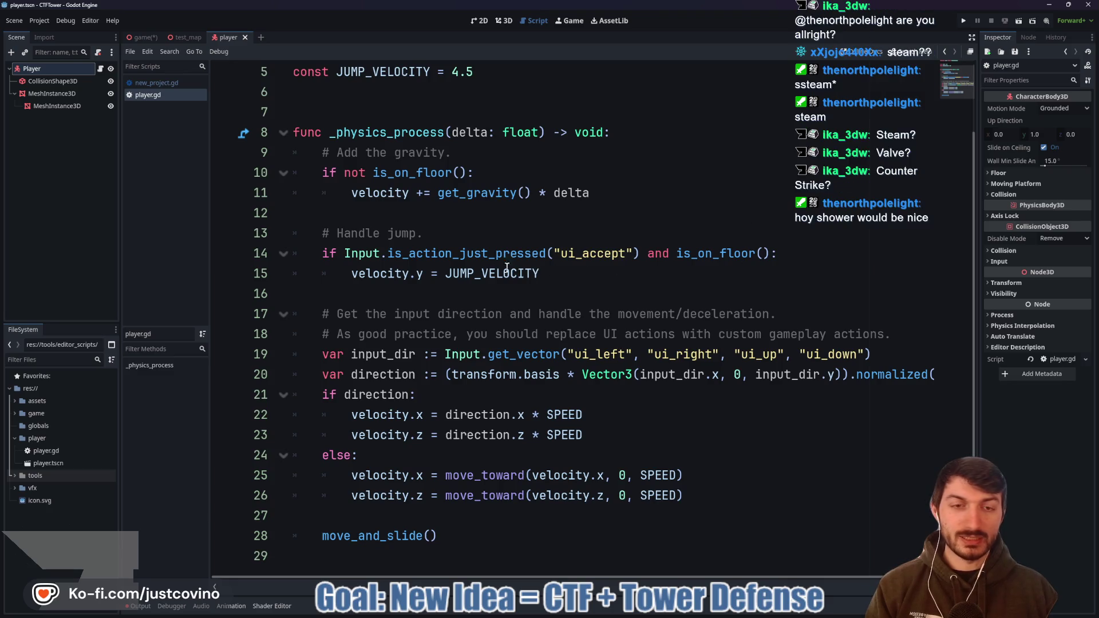
left_click_drag(624, 254, 562, 253)
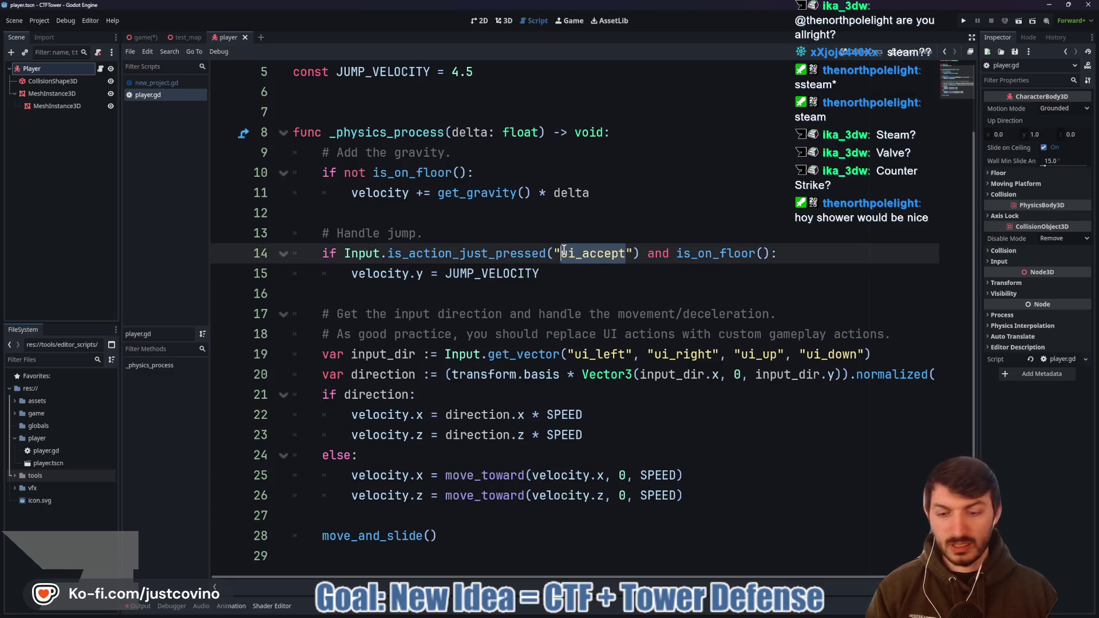
type("jjump")
key("Left")
key("Left")
key("Left")
key("BackSpace")
left_click(669, 255)
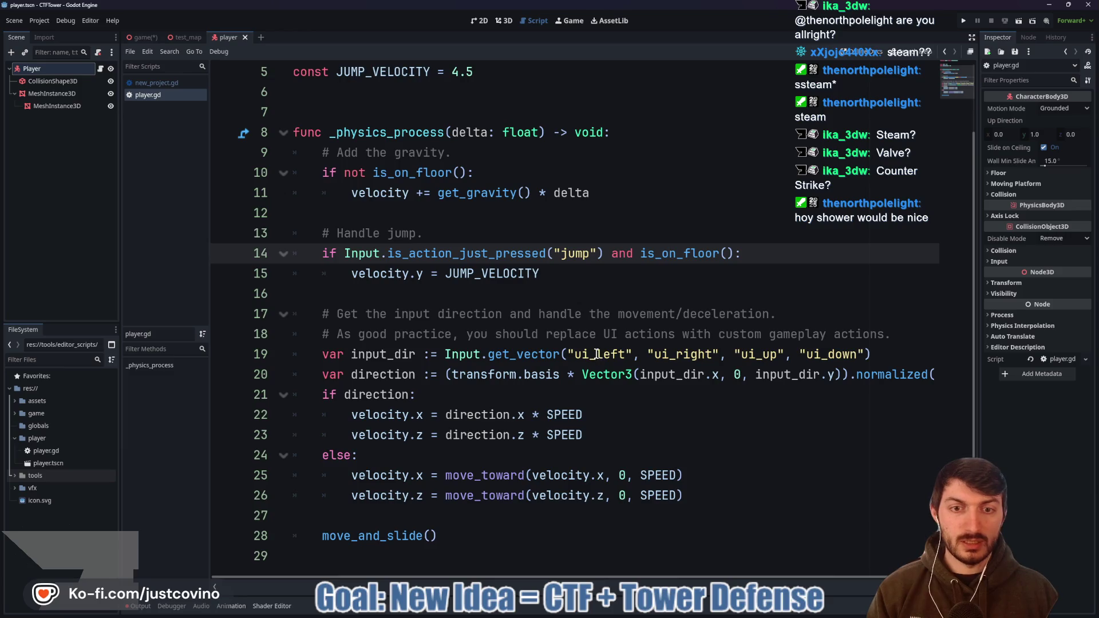
- Change ui_left, ui_right, ui_up and ui_down to left, right, forward and back on line 19
left_click_drag(597, 355, 575, 355)
key("BackSpace")
left_click_drag(657, 355, 632, 355)
key("BackSpace")
left_click_drag(734, 354, 698, 354)
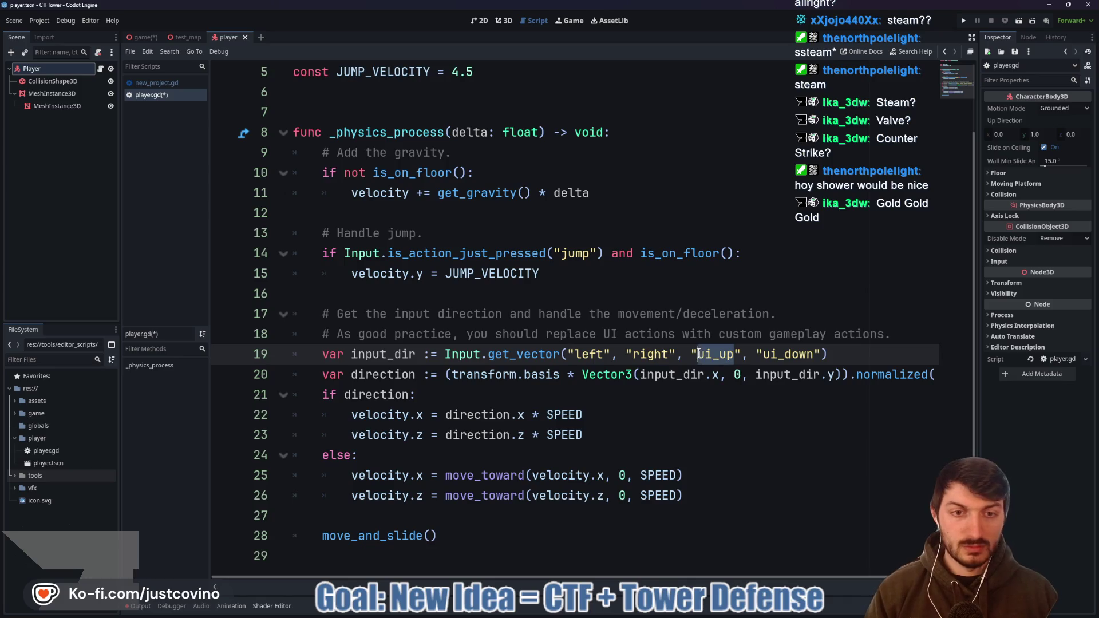
type("forward")
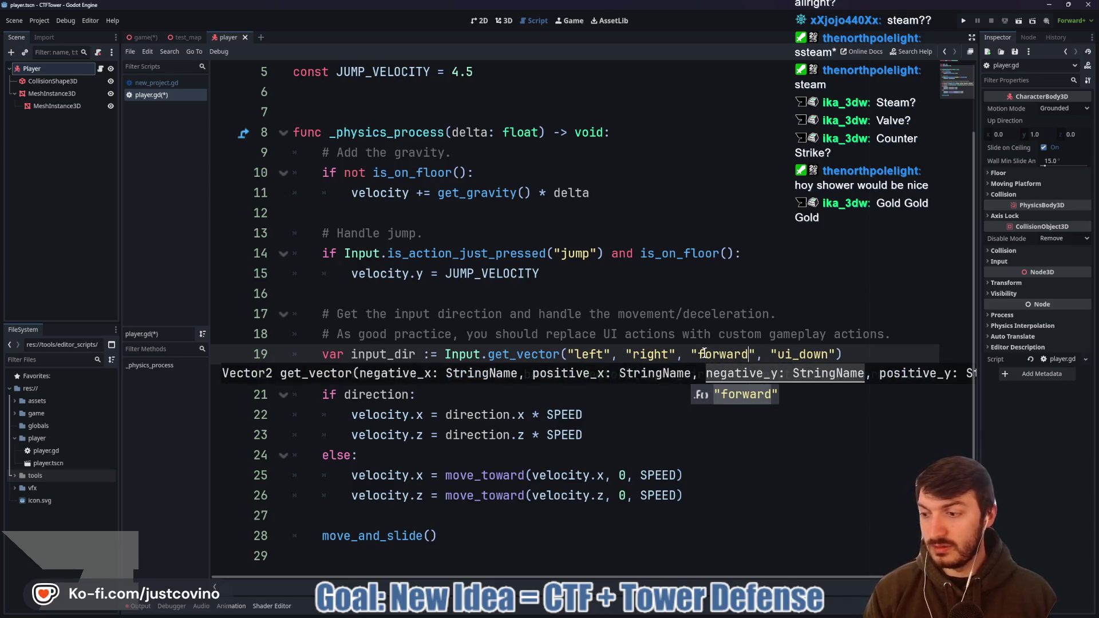
key("End")
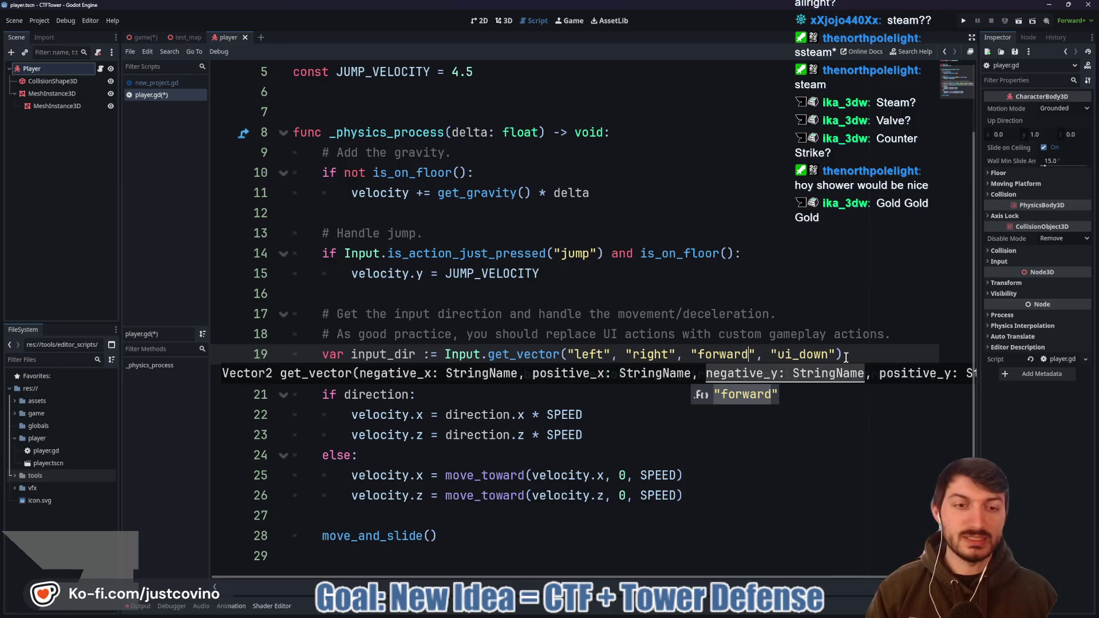
left_click_drag(826, 355, 782, 353)
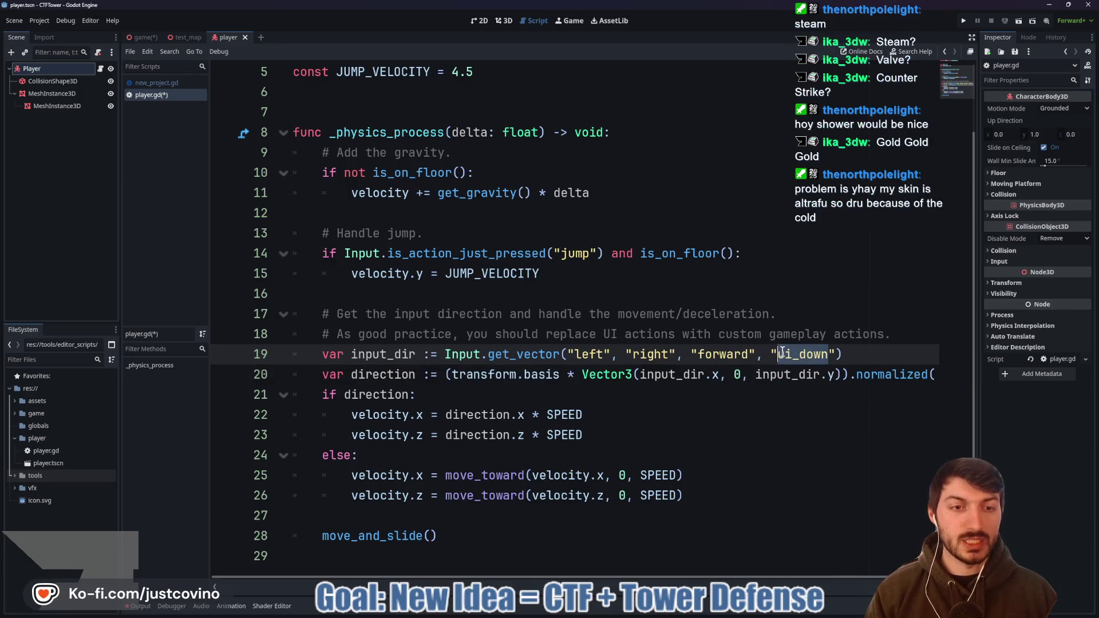
type("back")
- Save player.gd and place the caret on empty line 27 above move_and_slide()
key("ctrl+s")
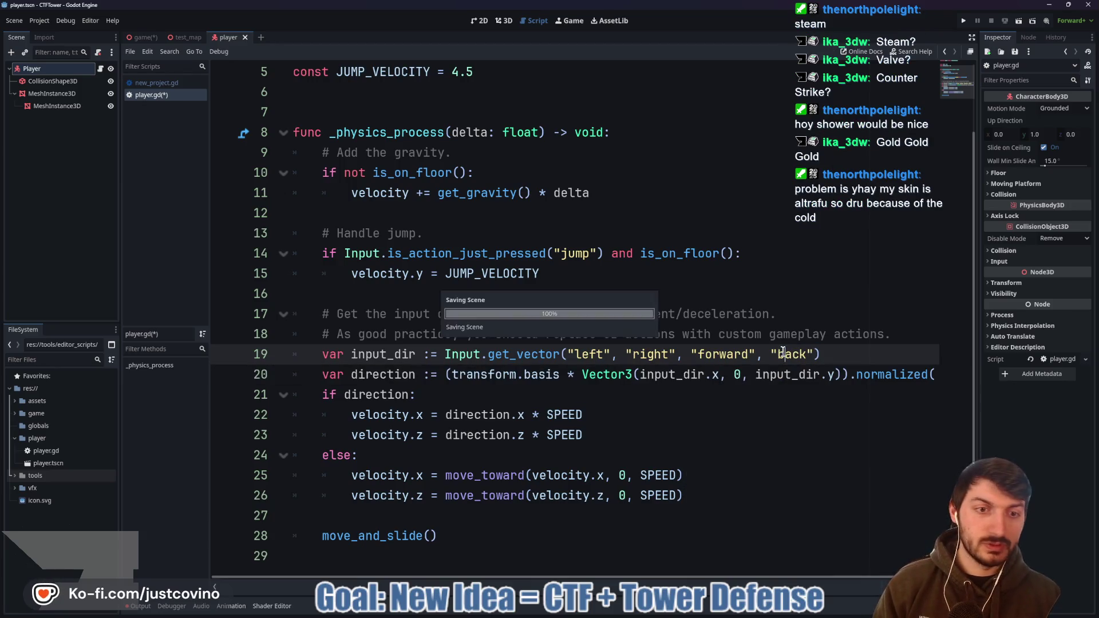
left_click(510, 435)
left_click_drag(322, 535, 438, 536)
left_click(406, 513)
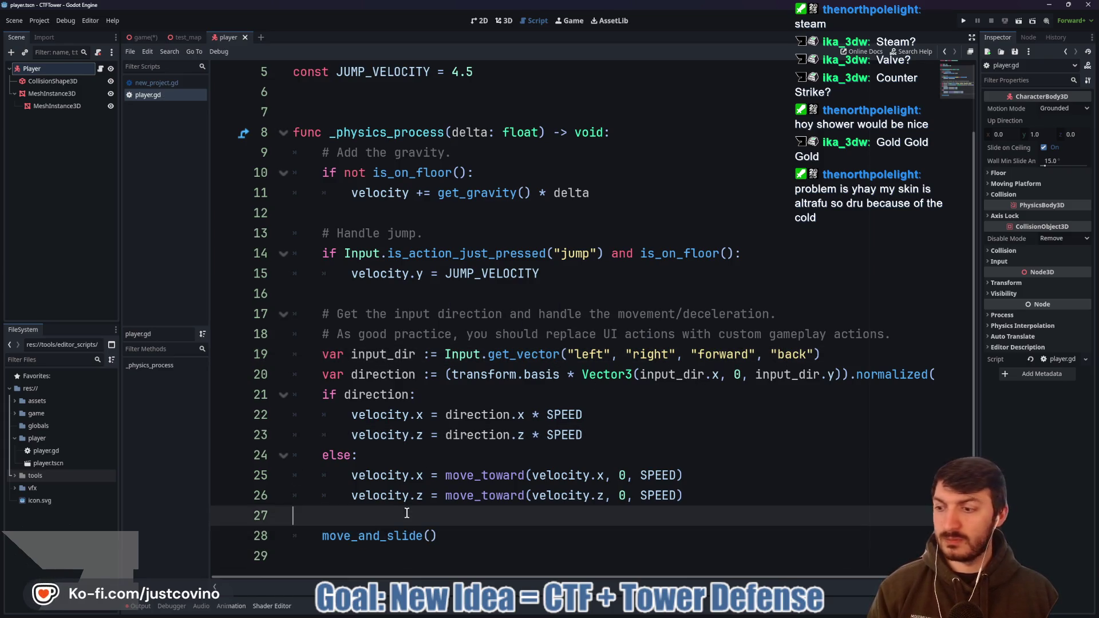
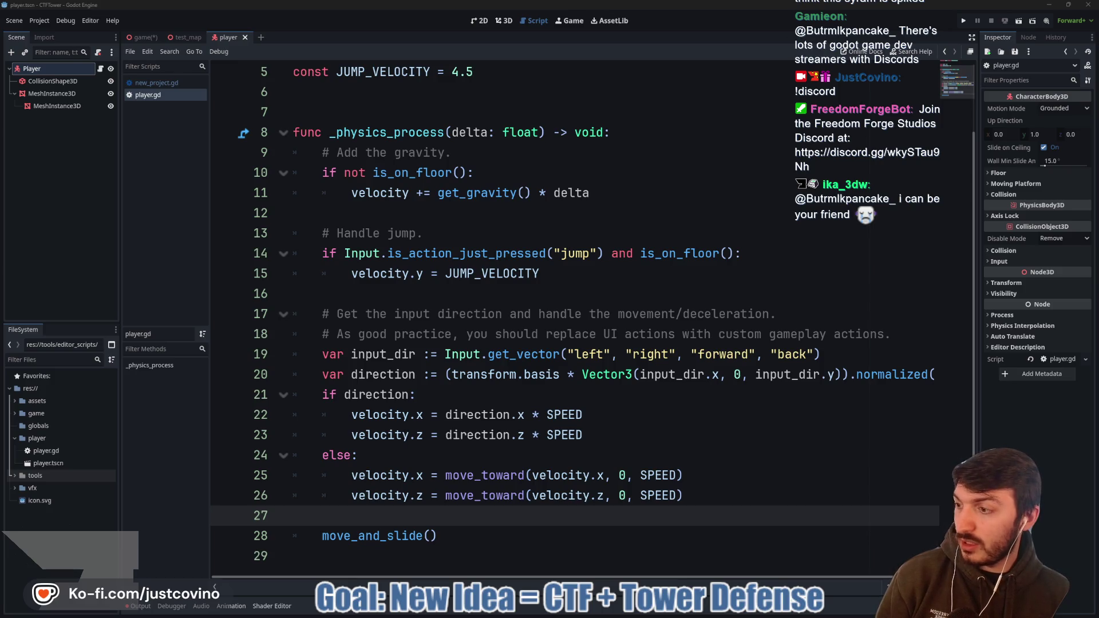
- Switch with Alt+Tab to the Freedom Forge Studios Discord general channel over the Godot editor
key("alt+Tab")
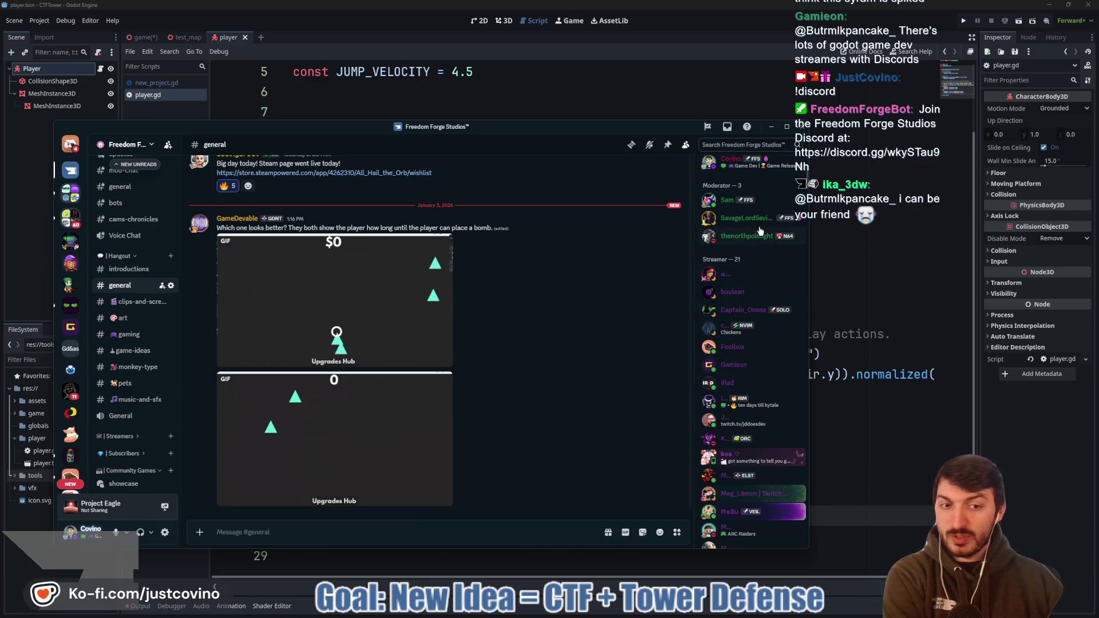
- Scroll through the Discord member list, then drag the Discord window off screen to reveal player.gd
scroll(772, 443, "down", 3)
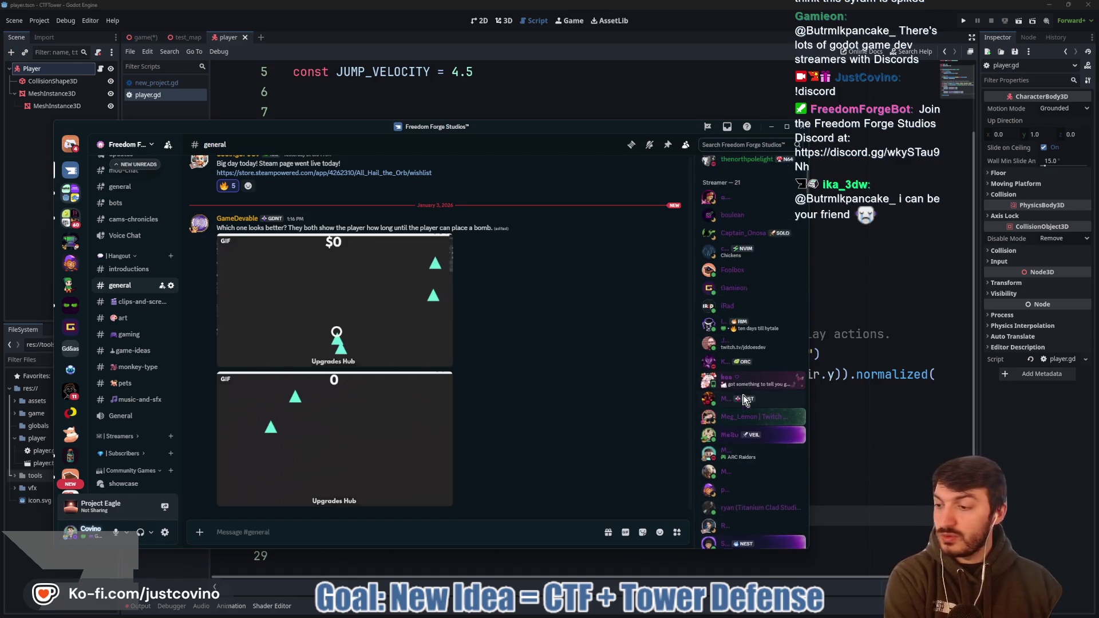
scroll(745, 405, "up", 2)
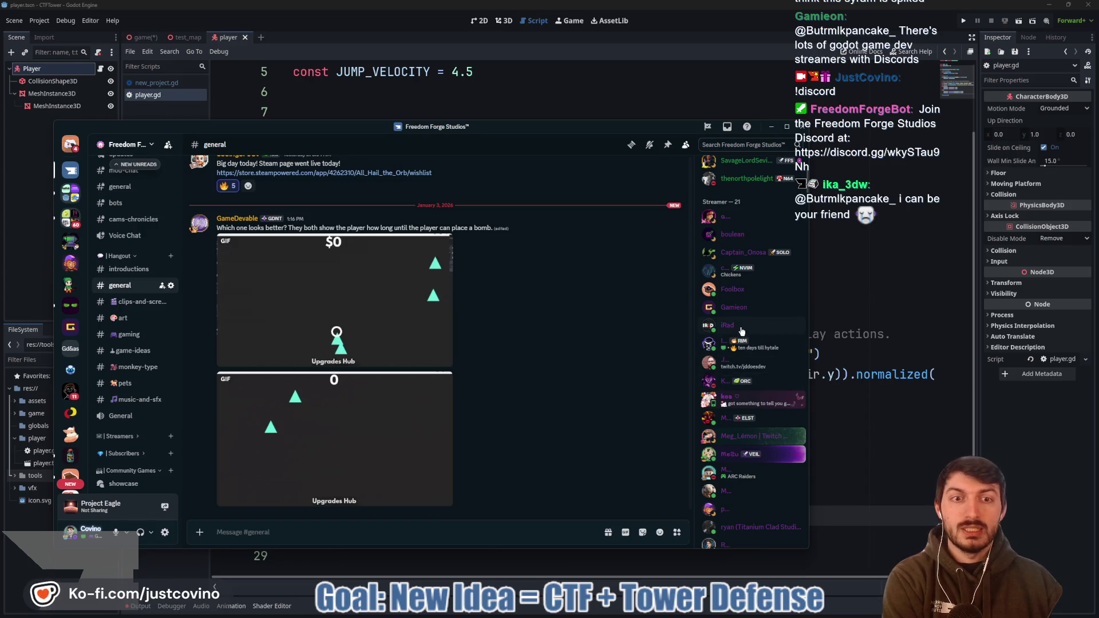
scroll(747, 361, "up", 2)
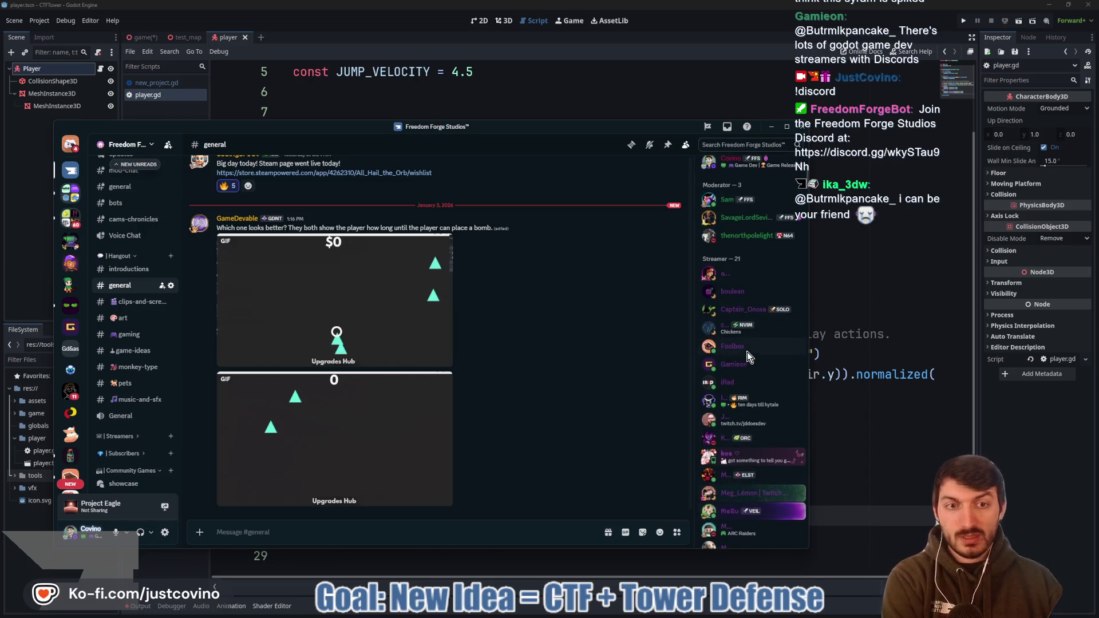
scroll(755, 407, "down", 2)
scroll(761, 403, "up", 3)
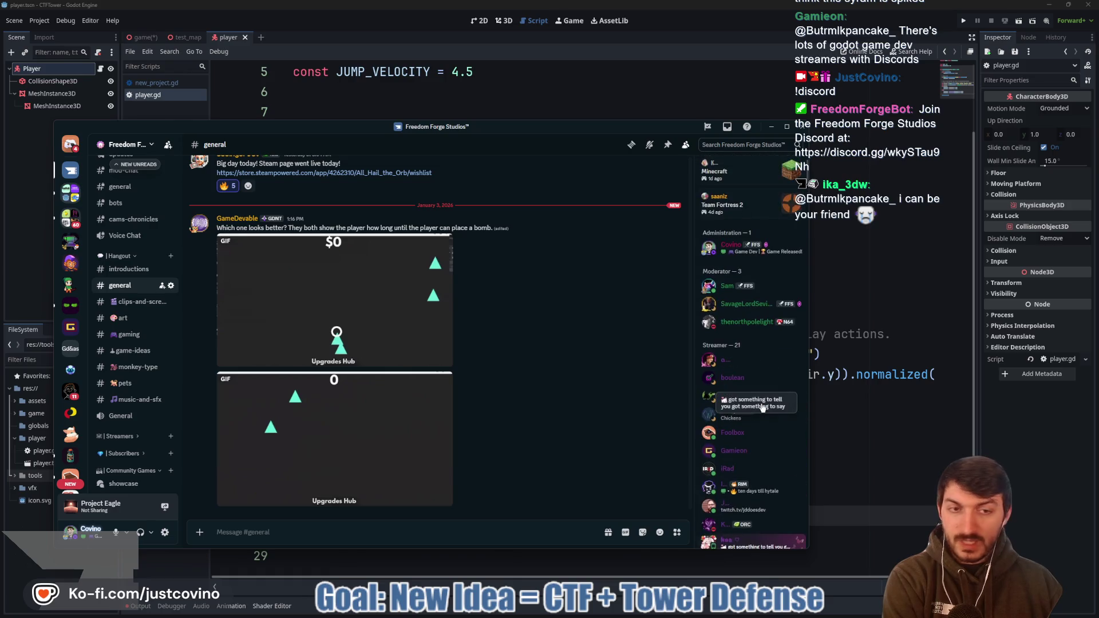
scroll(762, 408, "down", 1)
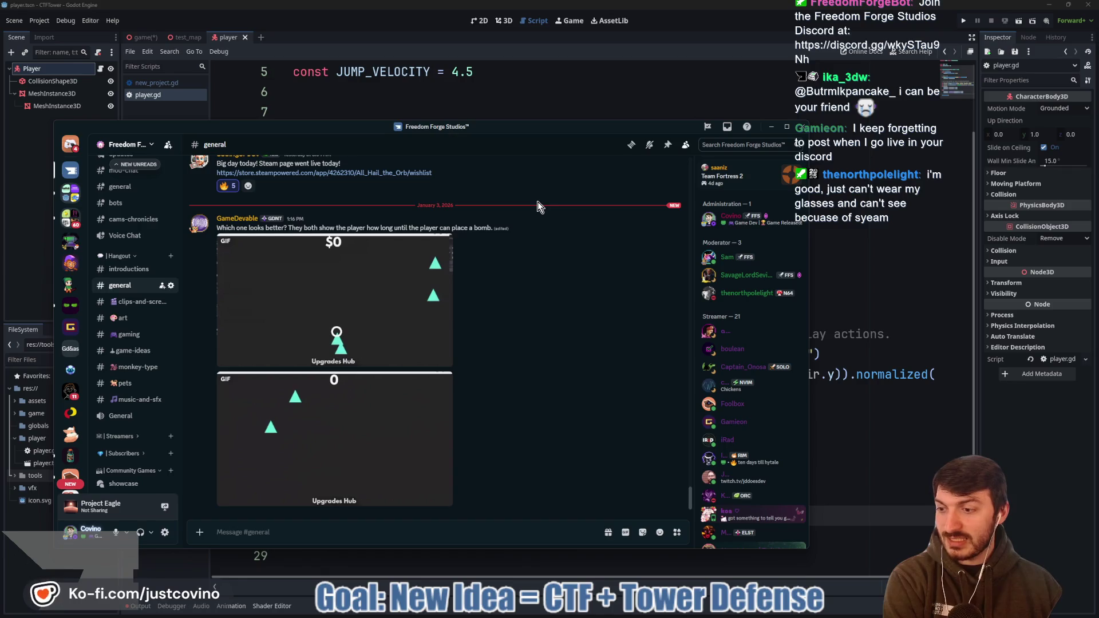
mouse_move(488, 133)
left_mouse_down()
mouse_move(504, 135)
mouse_move(0, 150)
left_mouse_up()
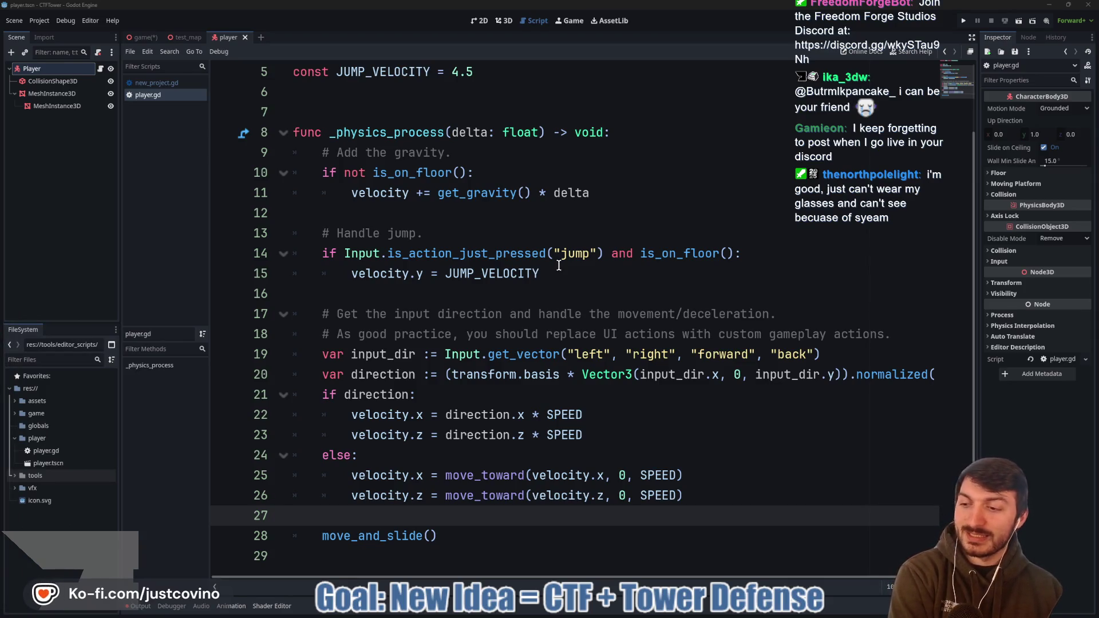
left_click(556, 292)
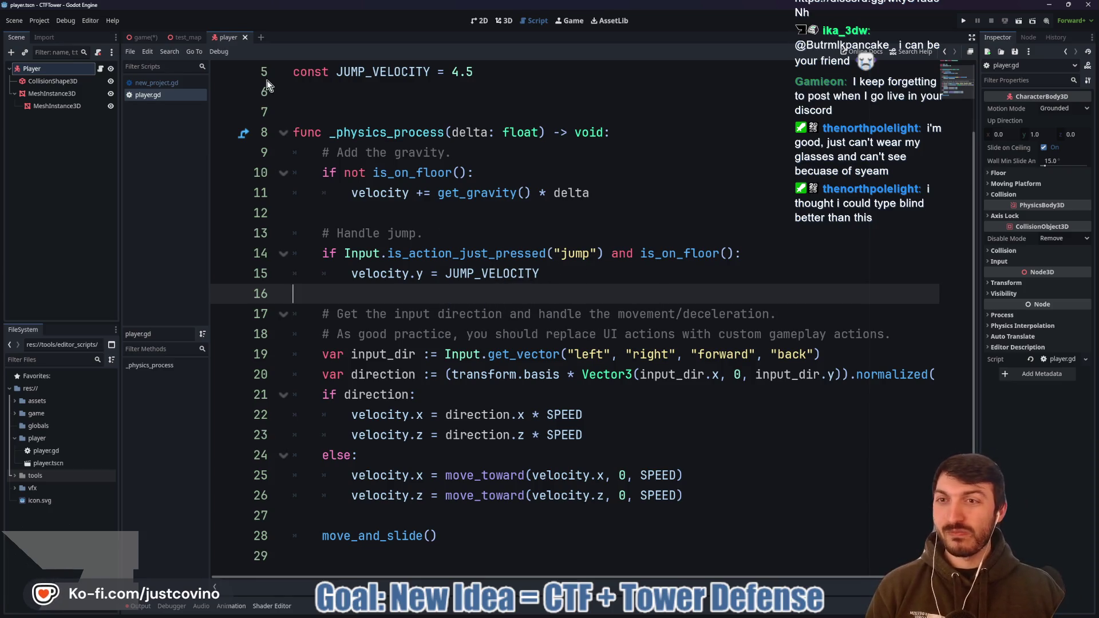
left_click(42, 23)
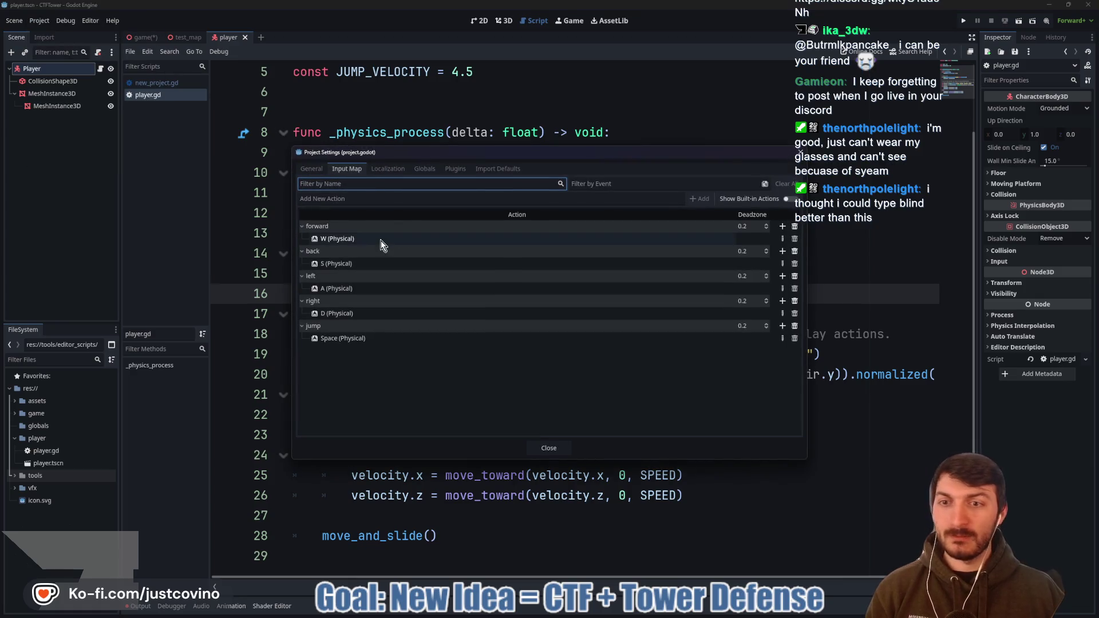
- Set Physics > 3D Physics Engine to Jolt Physics, save and restart, then bring up GitHub Desktop
left_click(314, 170)
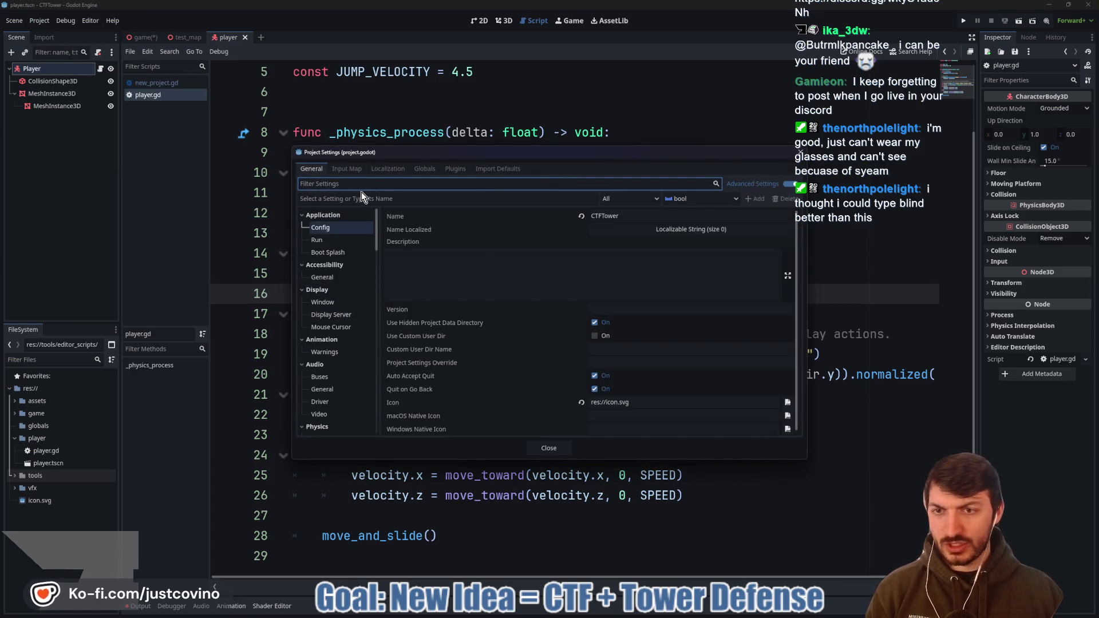
type("phys")
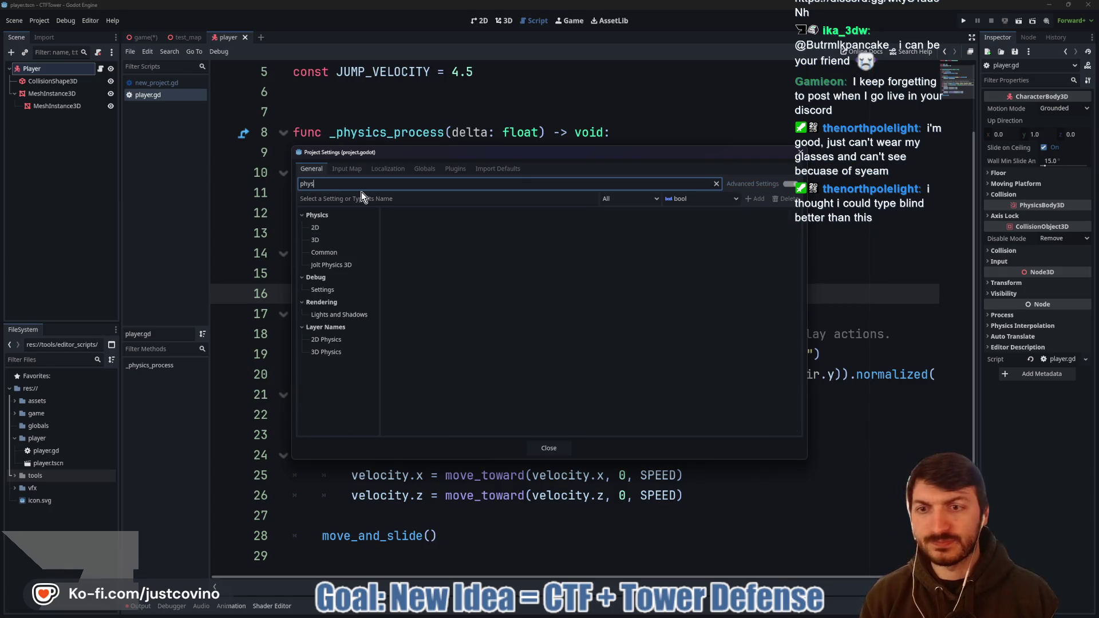
left_click(331, 264)
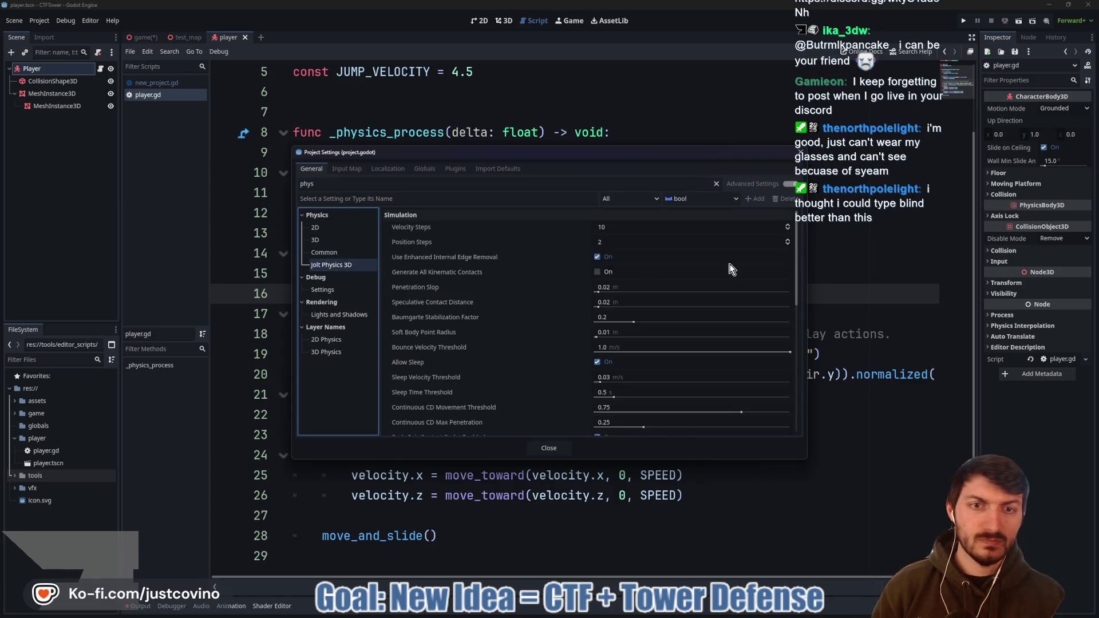
left_click(315, 240)
left_click(635, 229)
left_click(642, 273)
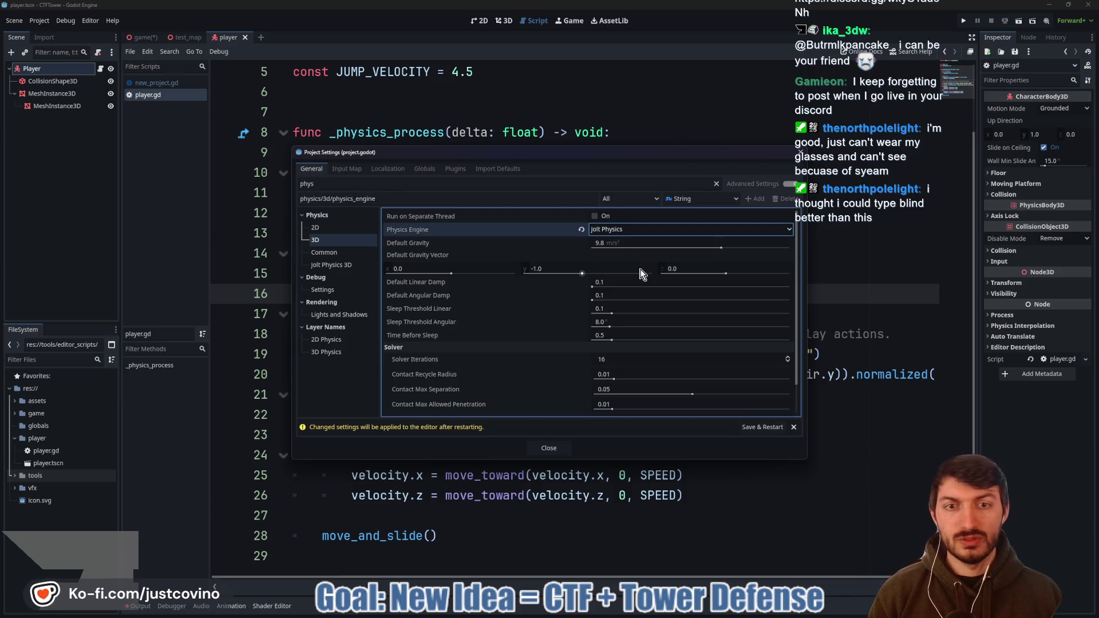
left_click(760, 427)
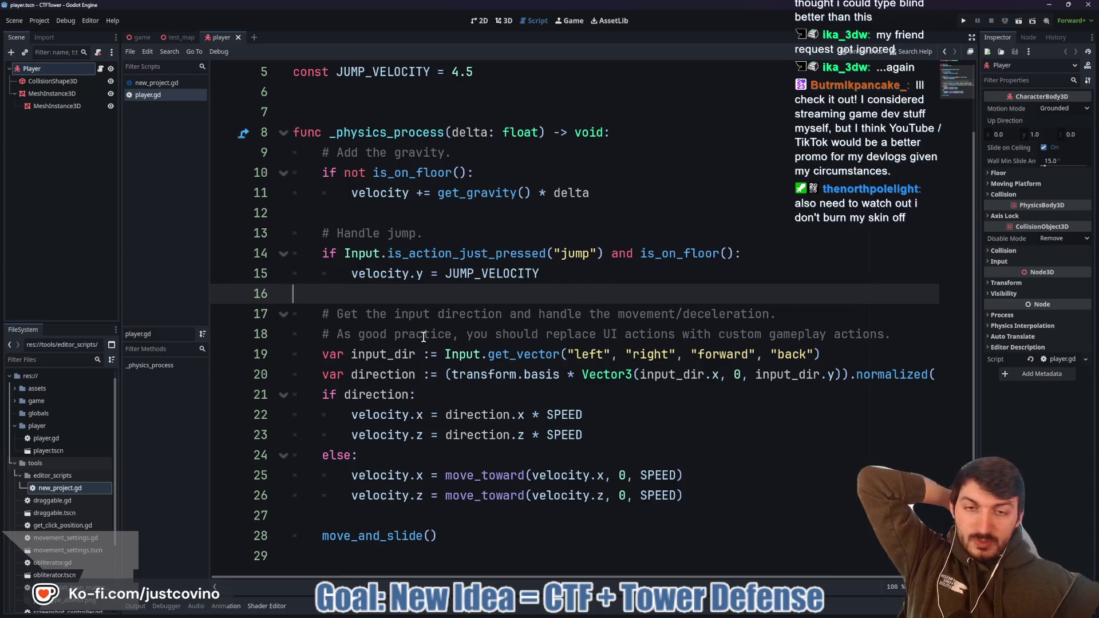
mouse_move(666, 613)
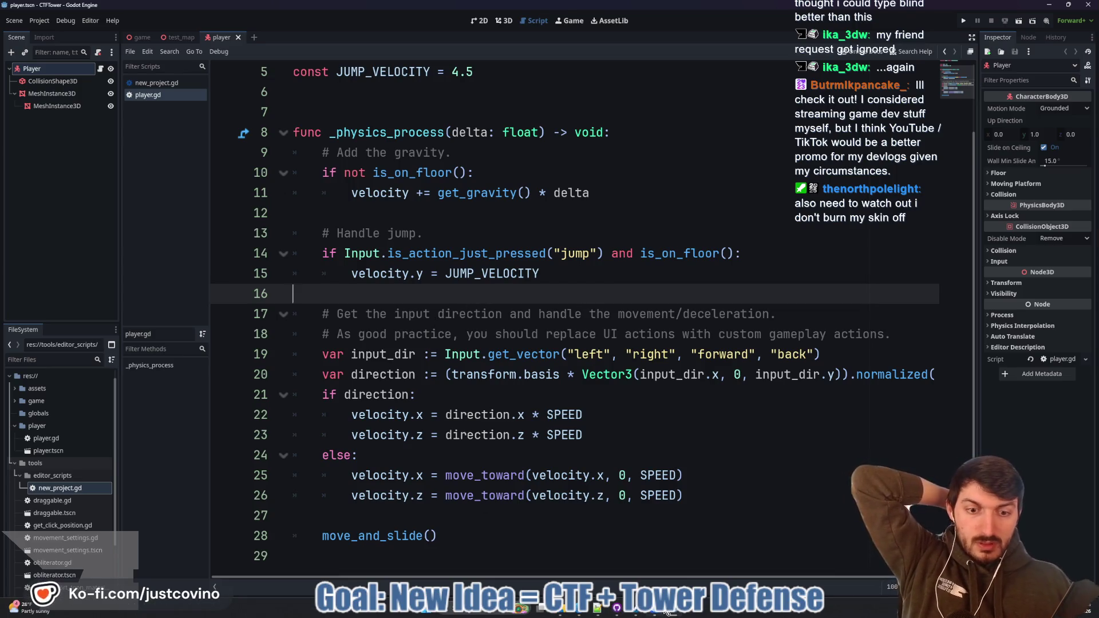
left_click(619, 609)
- Commit all 32 changed files to main with summary 'Initial' and push to origin
left_click(320, 394)
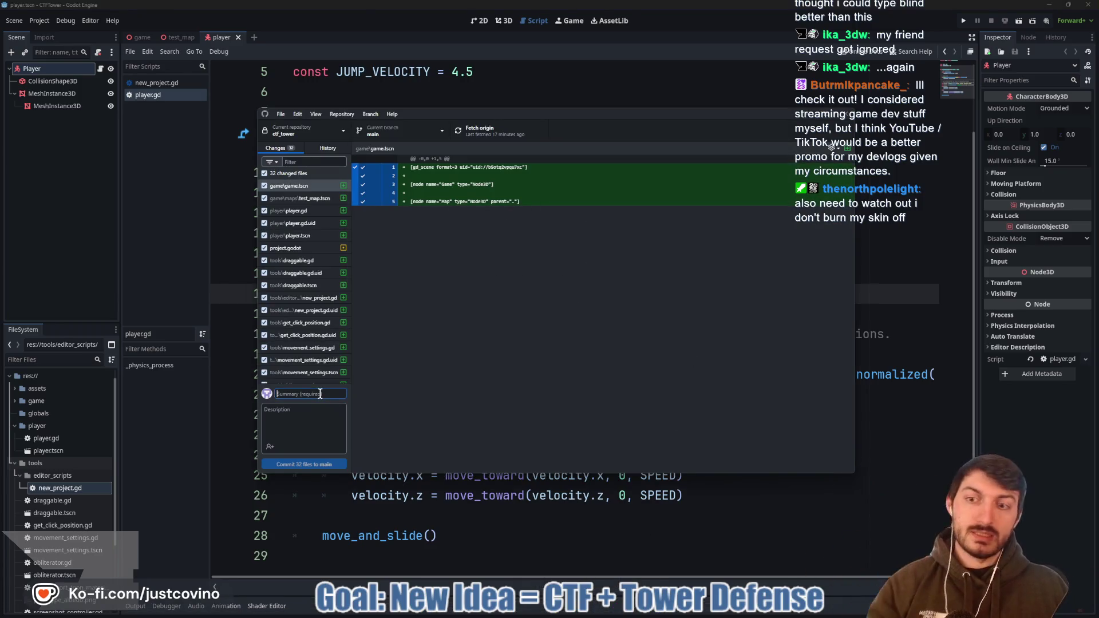
type("Initia")
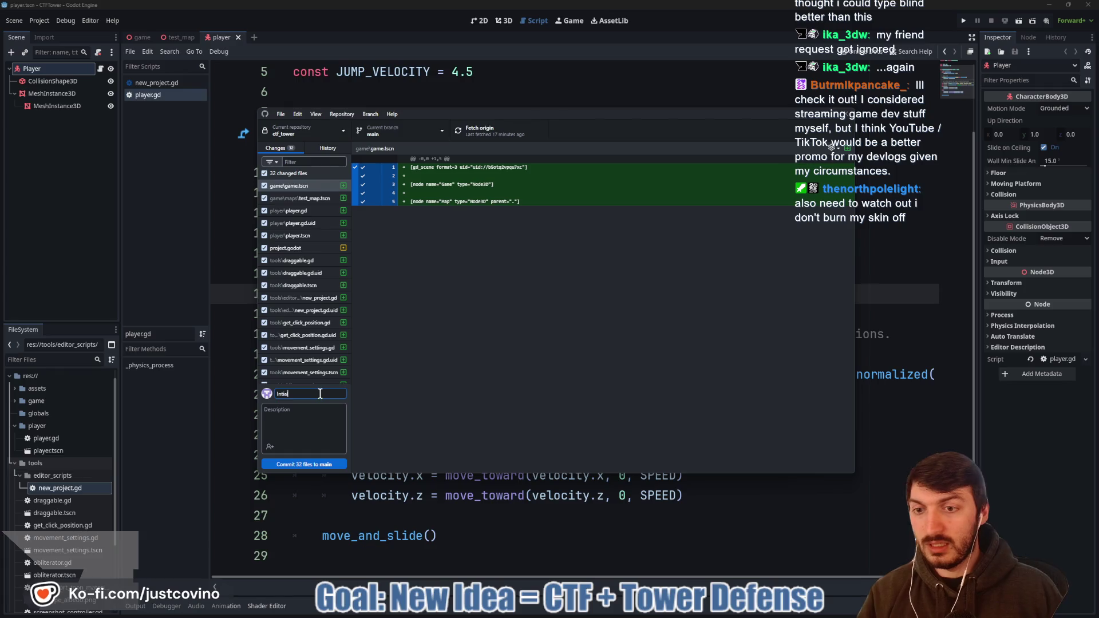
type("l")
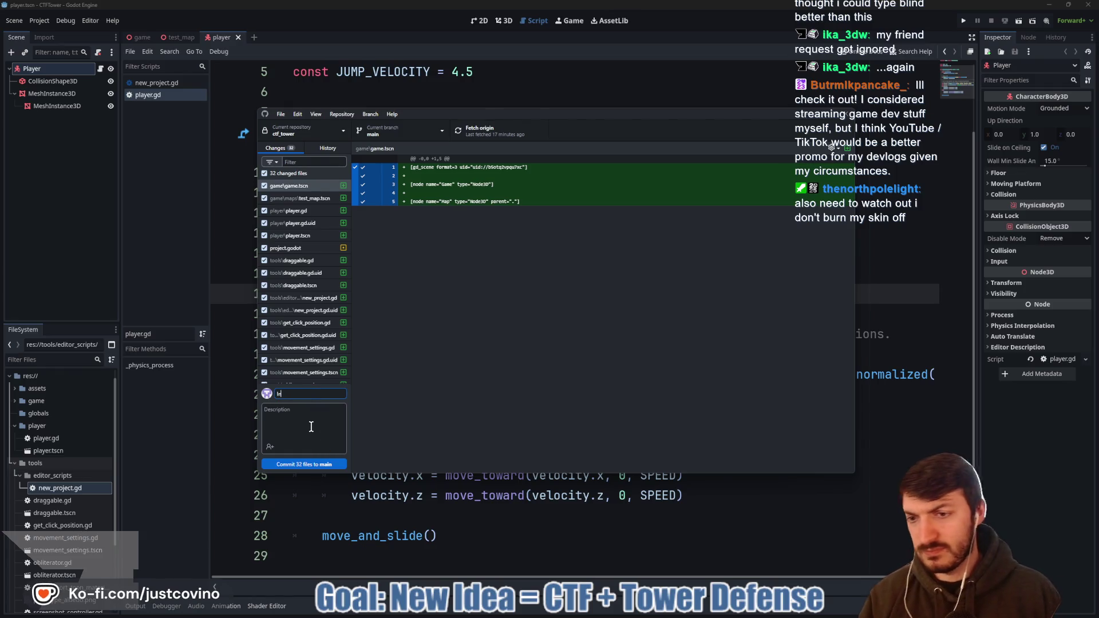
left_click(307, 465)
left_click(707, 231)
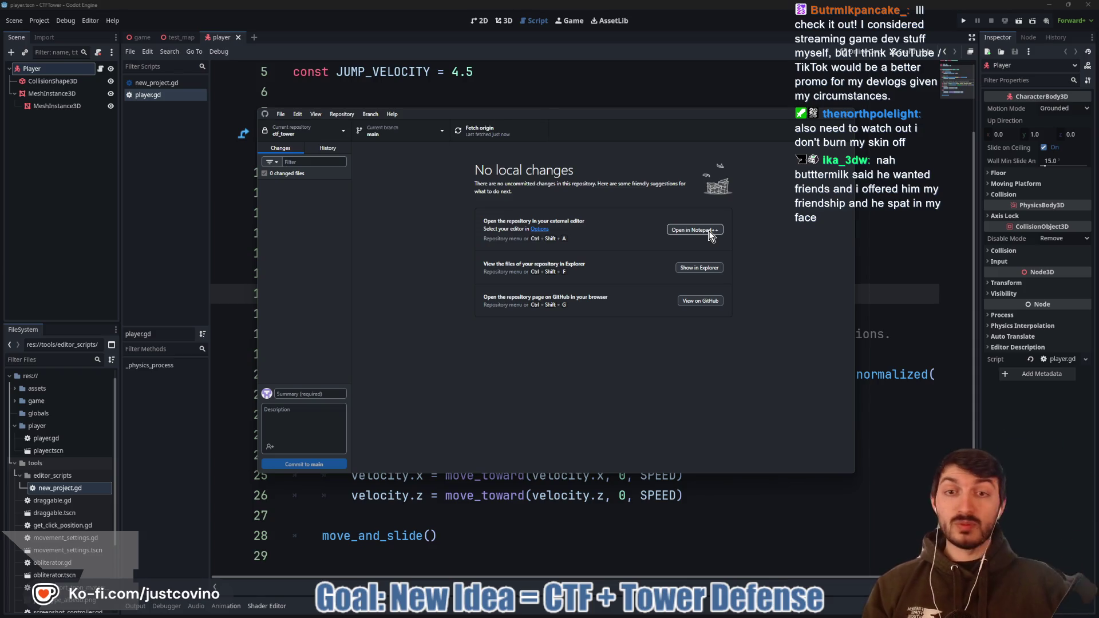
- Return to the Godot editor and save the player.gd script with Ctrl+S
left_click(648, 89)
left_click(570, 105)
key("ctrl+s")
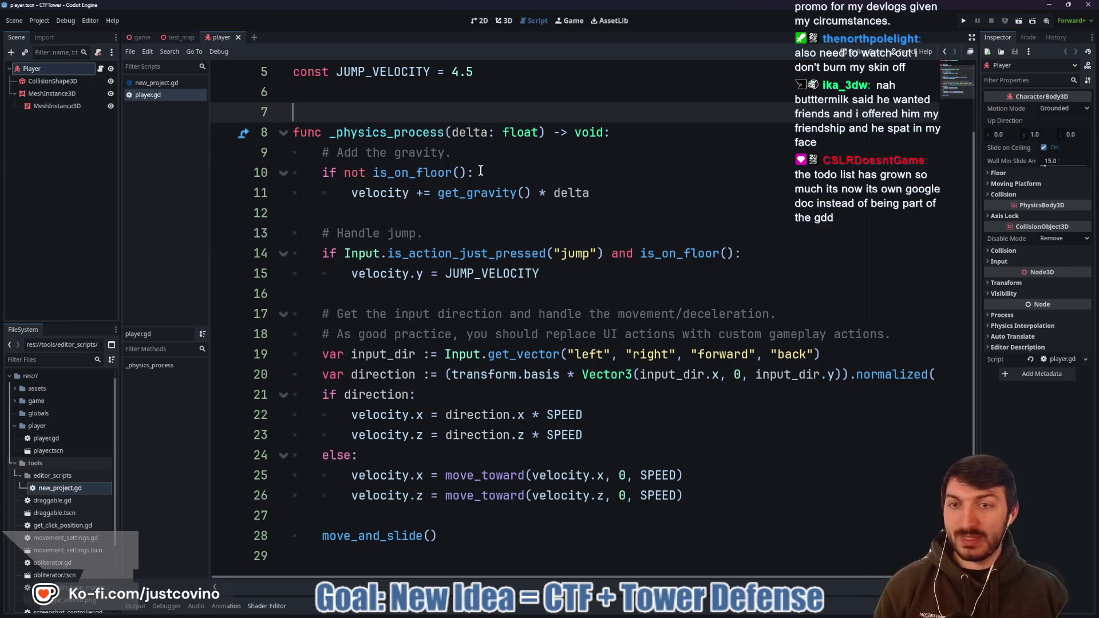
left_click(418, 207)
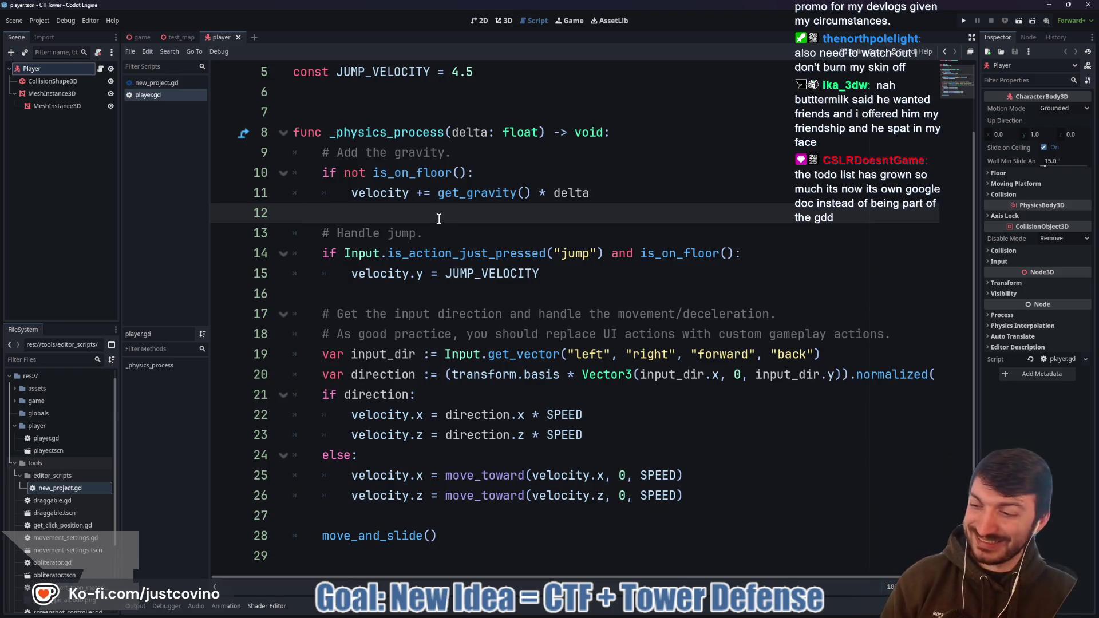
mouse_move(438, 198)
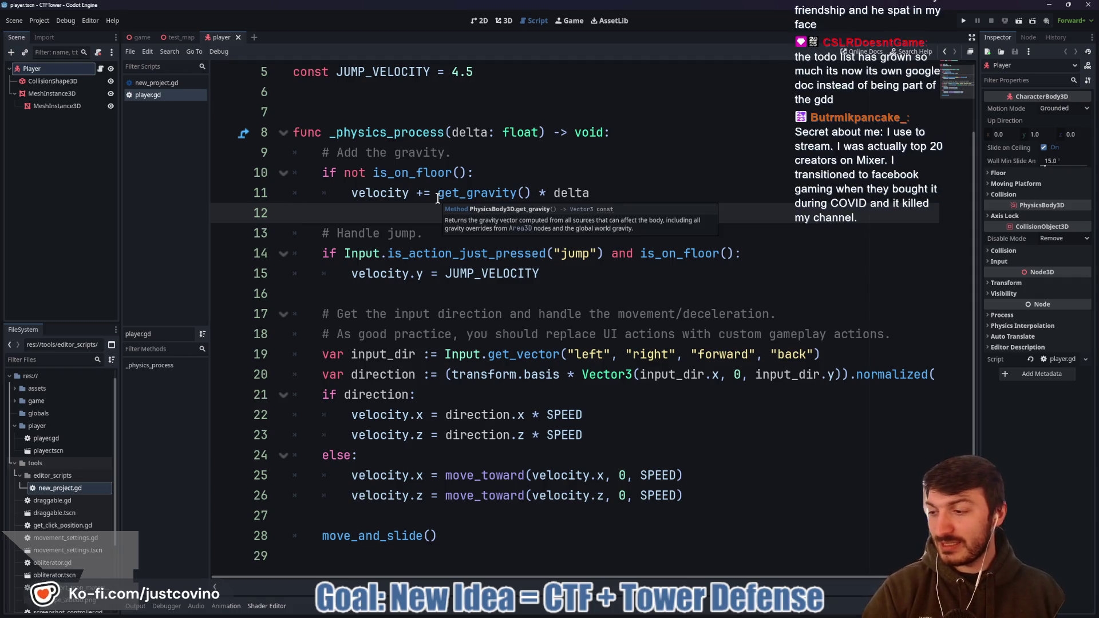